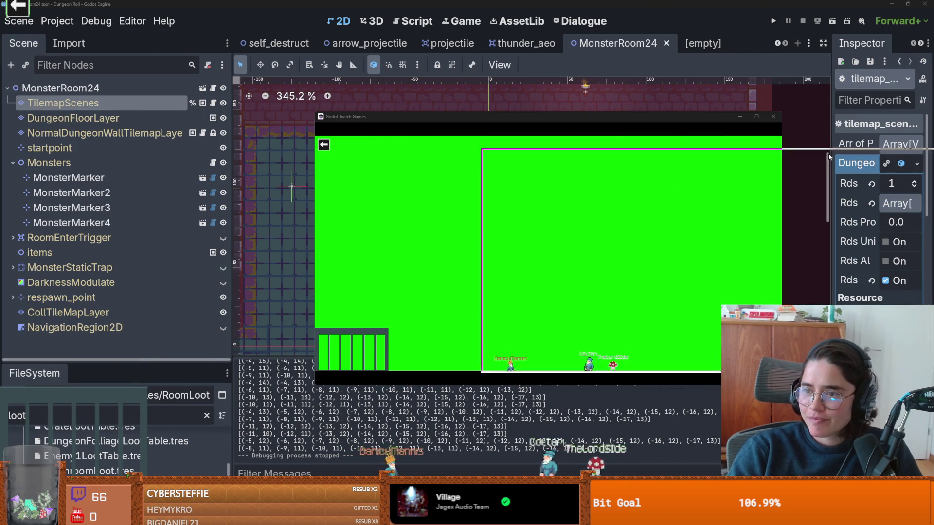
Scroll down The Pilgrim's Progress article on Wikipedia.
scroll(482, 339, down, 1)
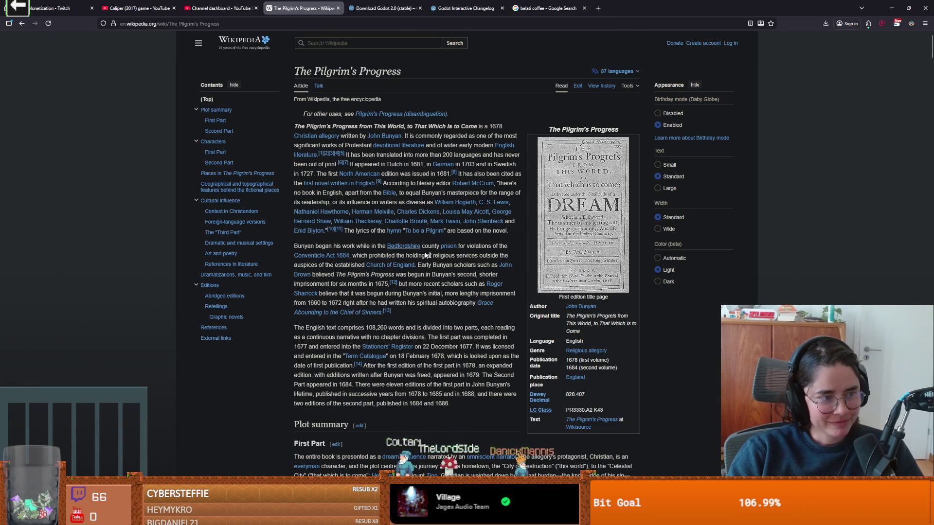
Read the First Part plot summary at 130% zoom, then follow the Beelzebub link.
scroll(414, 325, down, 4)
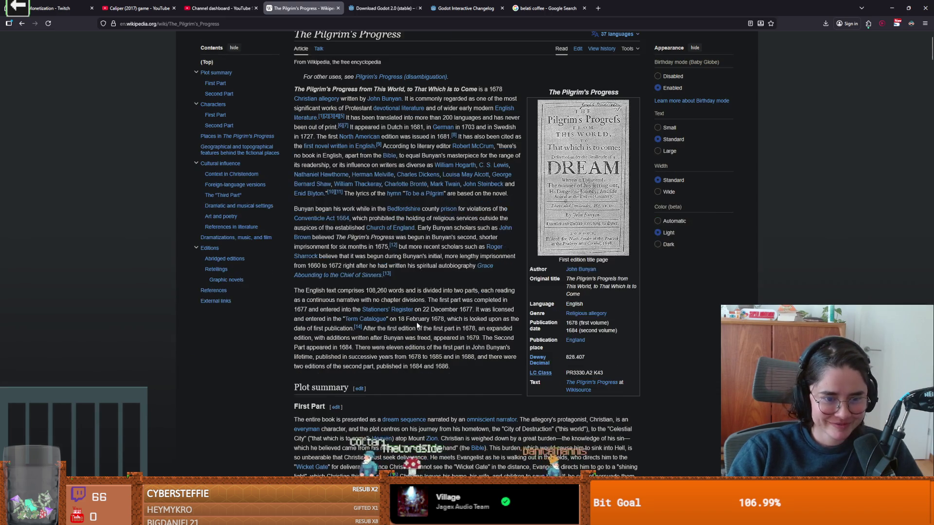
scroll(458, 363, down, 5)
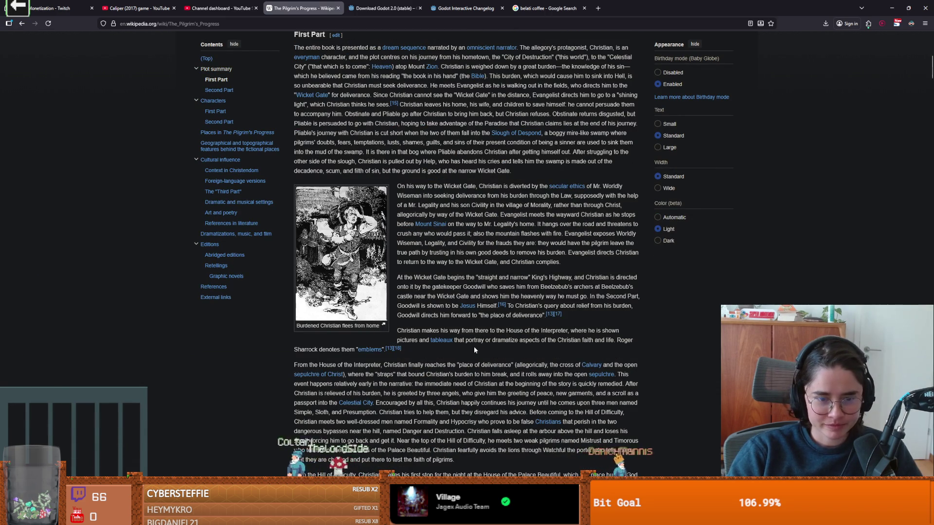
scroll(475, 348, down, 3)
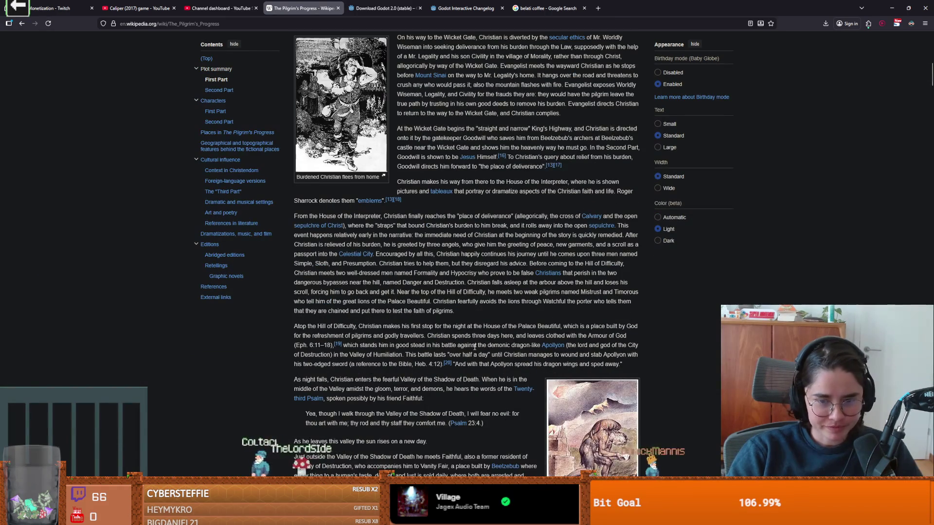
scroll(446, 344, down, 2)
scroll(447, 344, down, 2)
key(ctrl+plus)
key(ctrl+plus)
key(ctrl+plus)
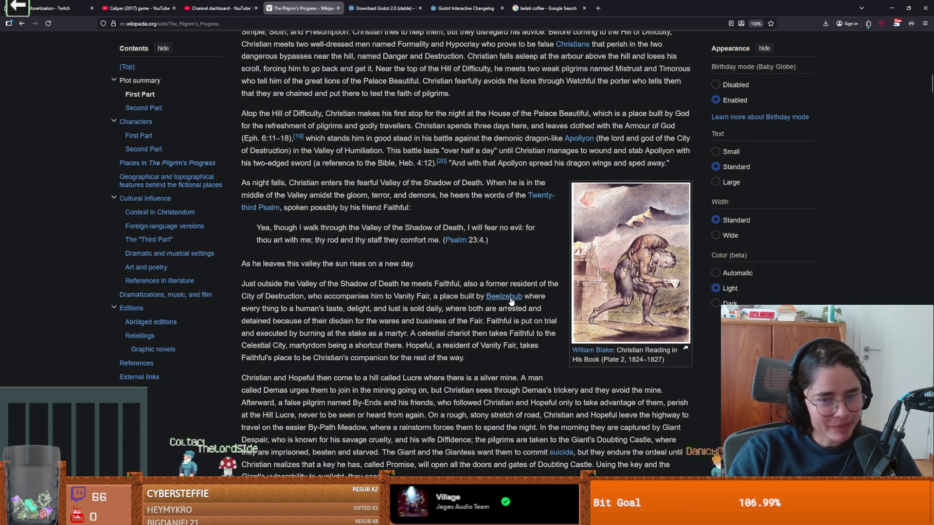
mouse_move(512, 302)
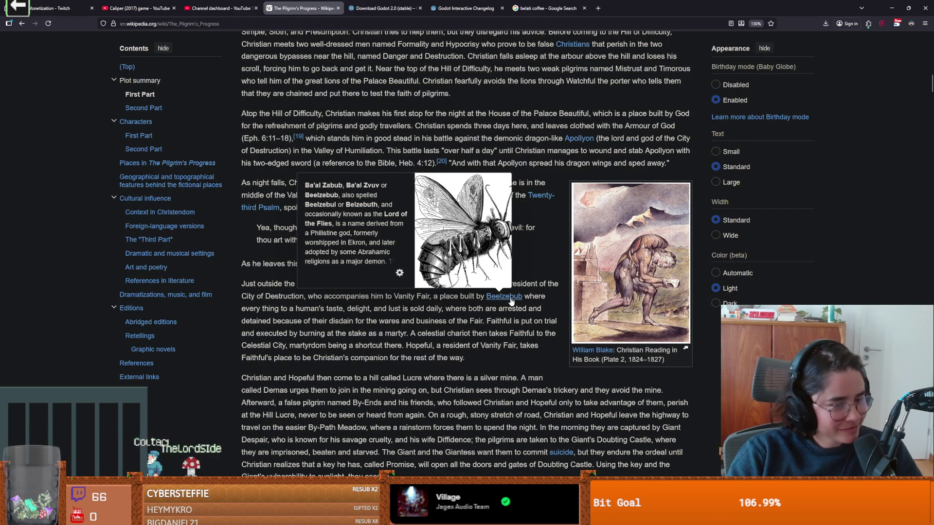
click(506, 297)
Return to 110% zoom, highlight 'Lord of the Flies' in the Beelzebub lead, then open Philistines.
key(ctrl+minus)
key(ctrl+minus)
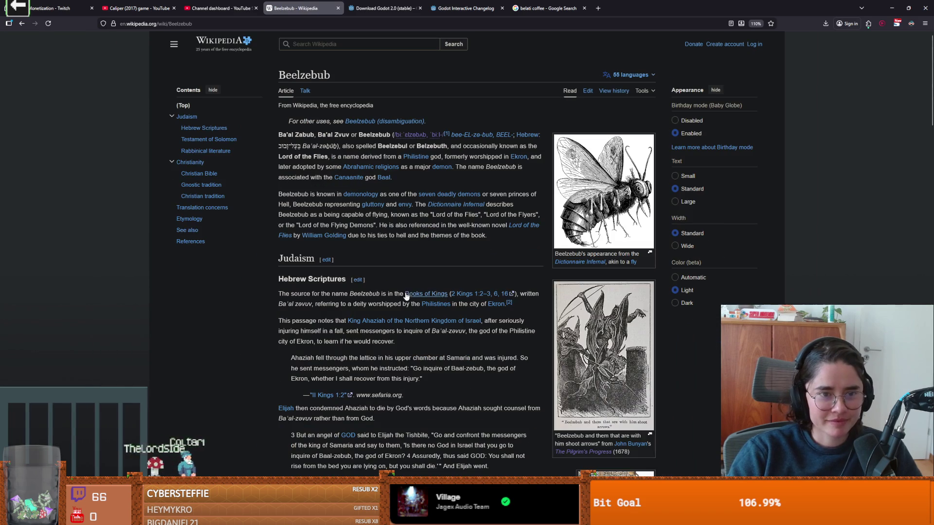
scroll(396, 280, down, 2)
scroll(394, 282, up, 2)
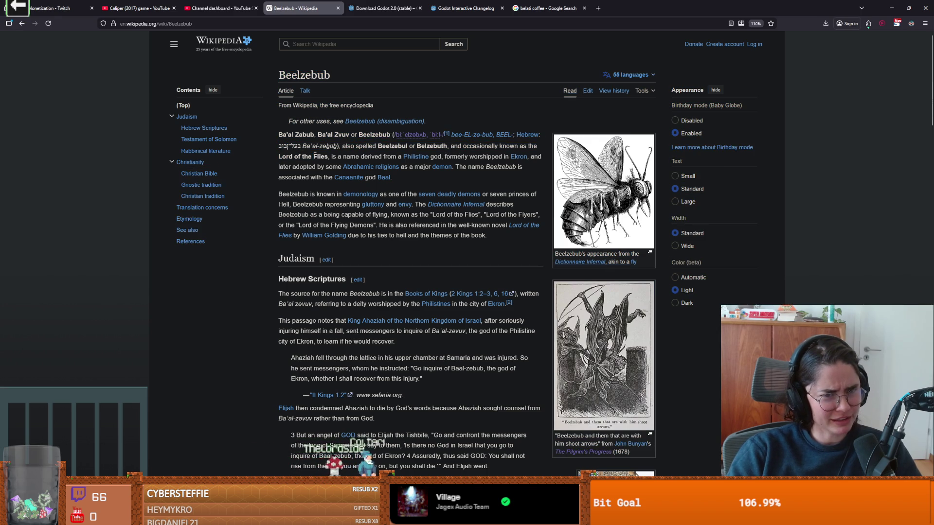
drag(328, 157, 284, 157)
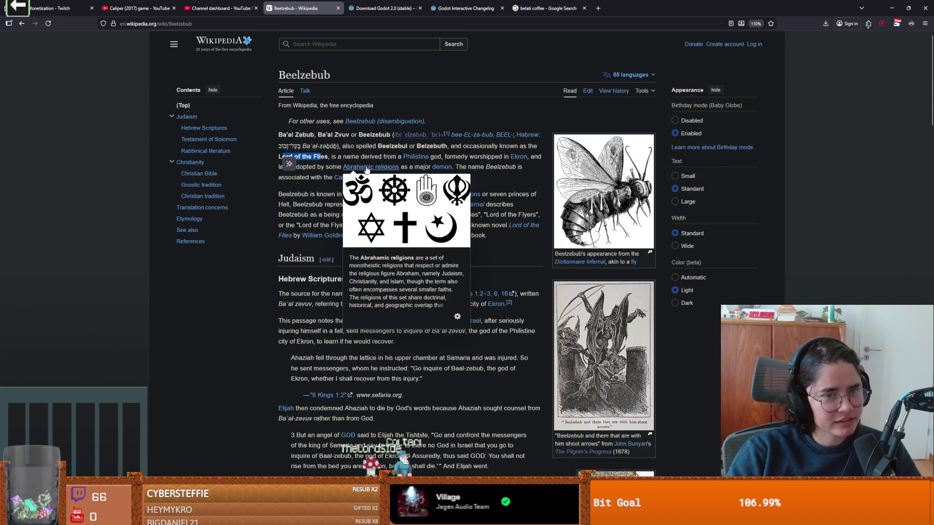
click(386, 157)
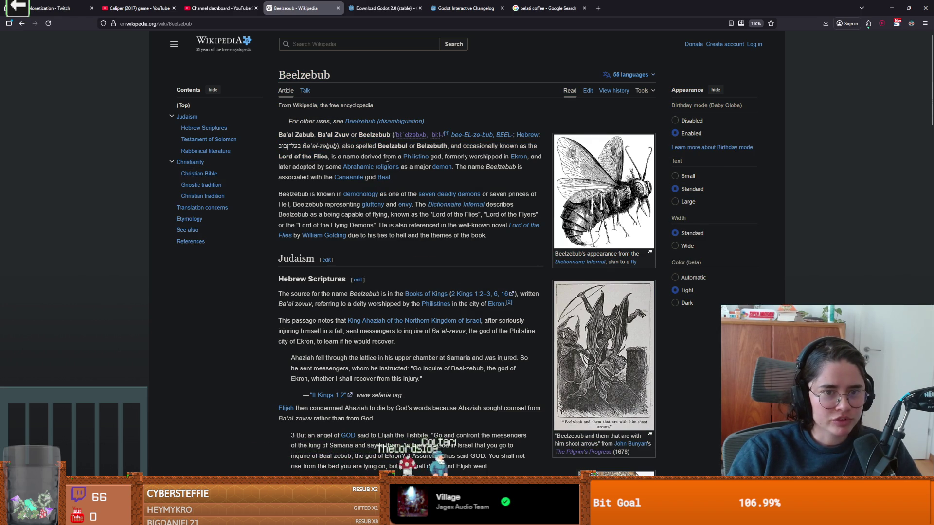
mouse_move(421, 161)
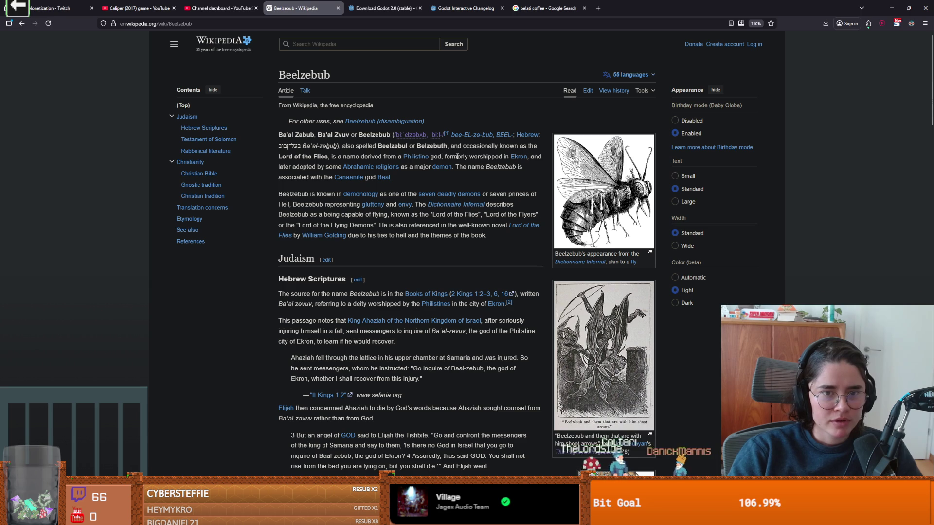
click(413, 156)
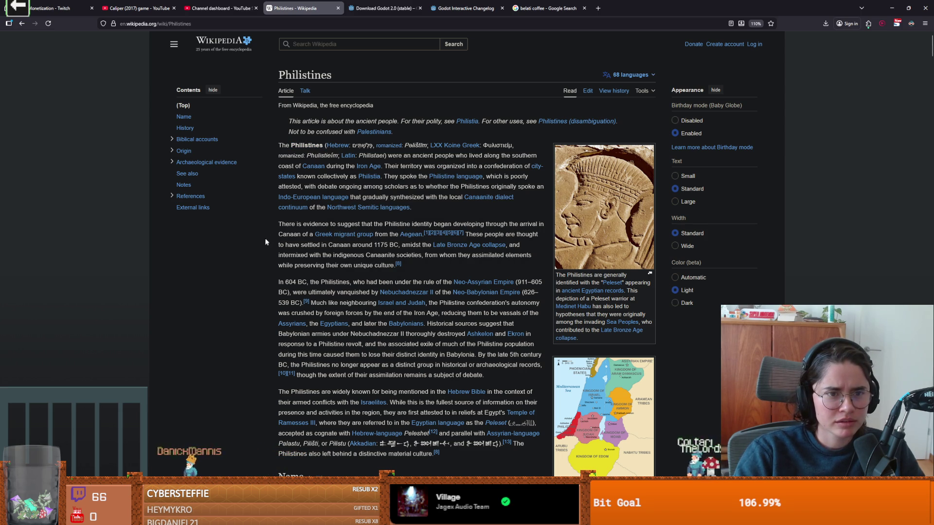
Read the Philistines introduction, previewing the Canaan and Philistia links.
mouse_move(316, 170)
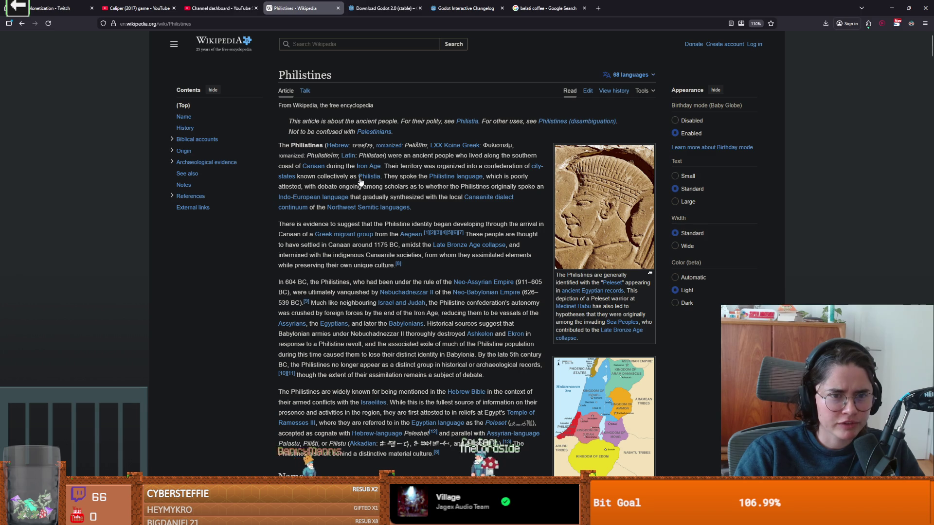
mouse_move(369, 180)
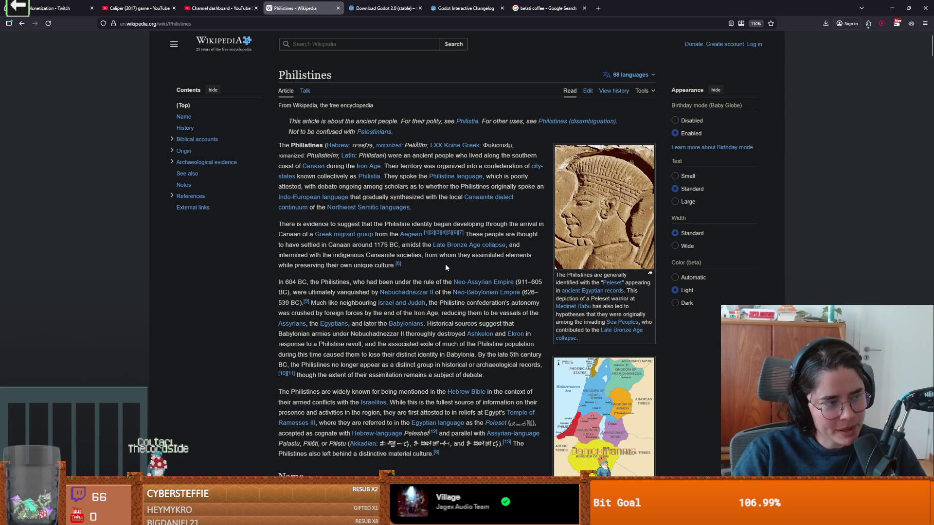
scroll(433, 280, down, 1)
Scroll through the Philistines lead and follow the Nebuchadnezzar II link.
scroll(438, 282, up, 1)
scroll(457, 296, down, 1)
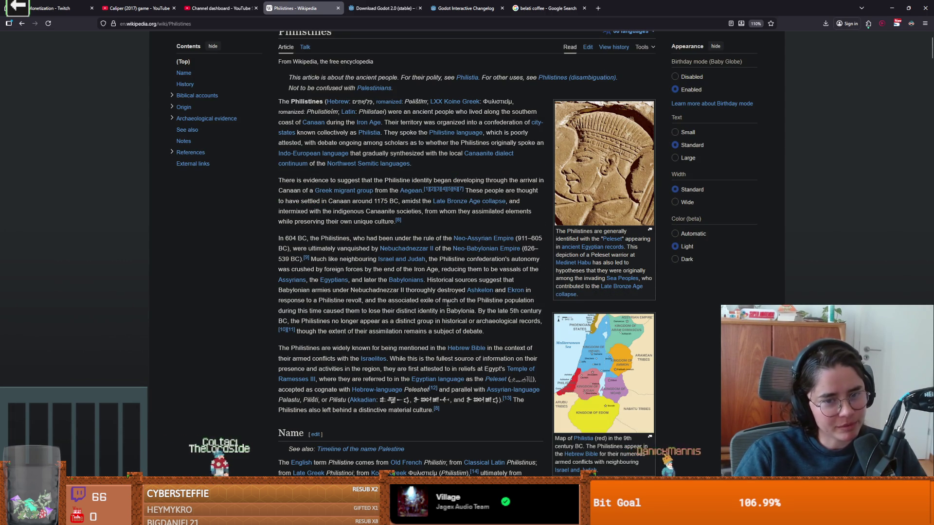
scroll(423, 306, up, 1)
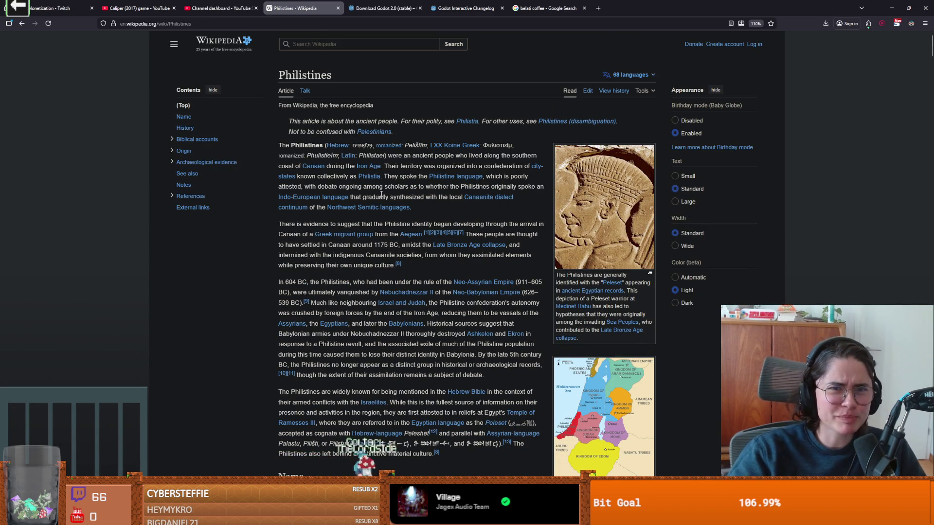
scroll(422, 275, down, 1)
scroll(428, 234, up, 1)
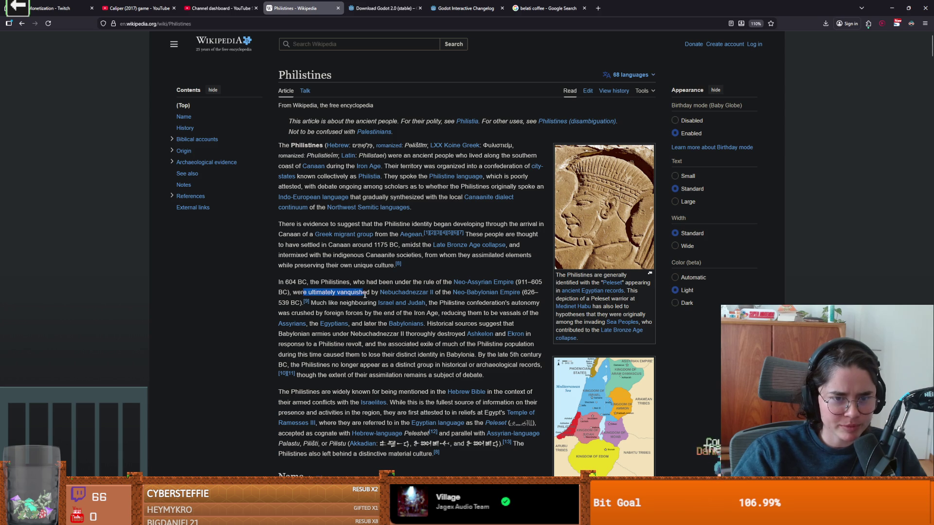
mouse_move(410, 298)
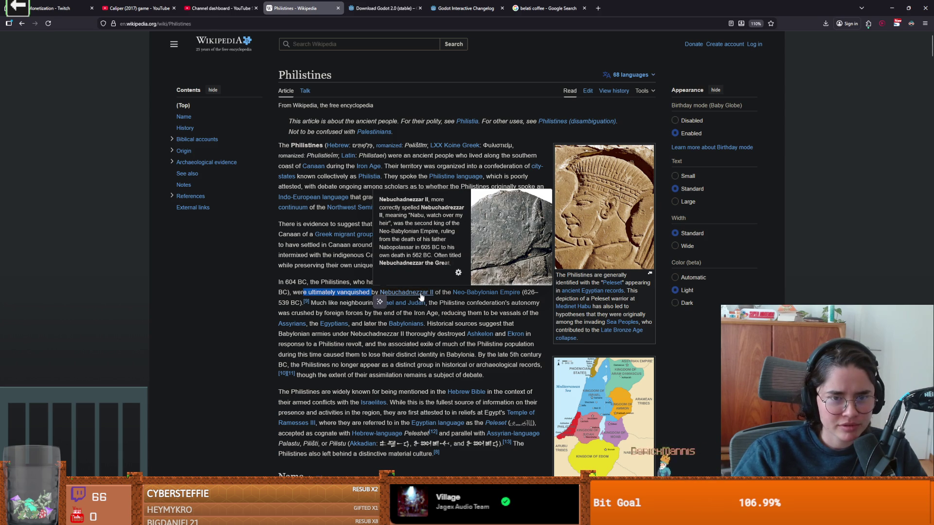
click(421, 298)
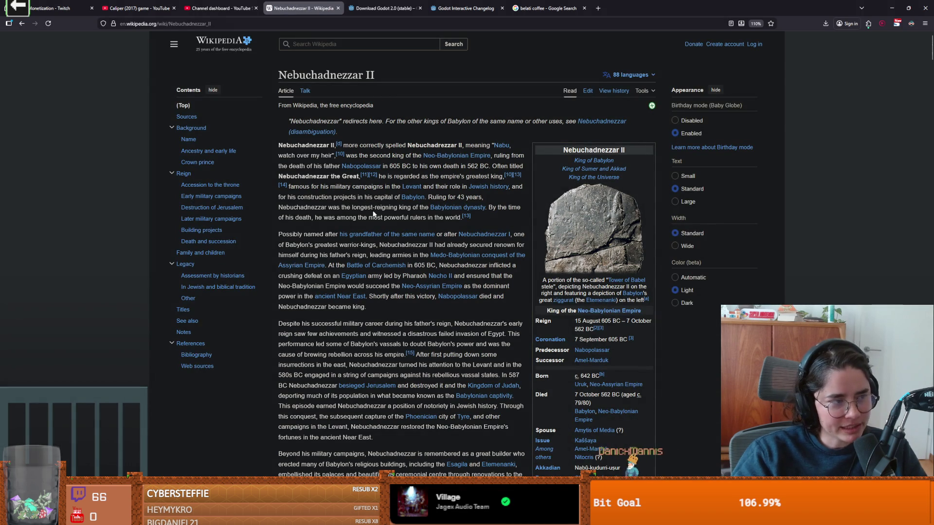
Zoom the Nebuchadnezzar II article to 130% and highlight the name Nebuchadnezzar.
key(ctrl+plus)
key(ctrl+plus)
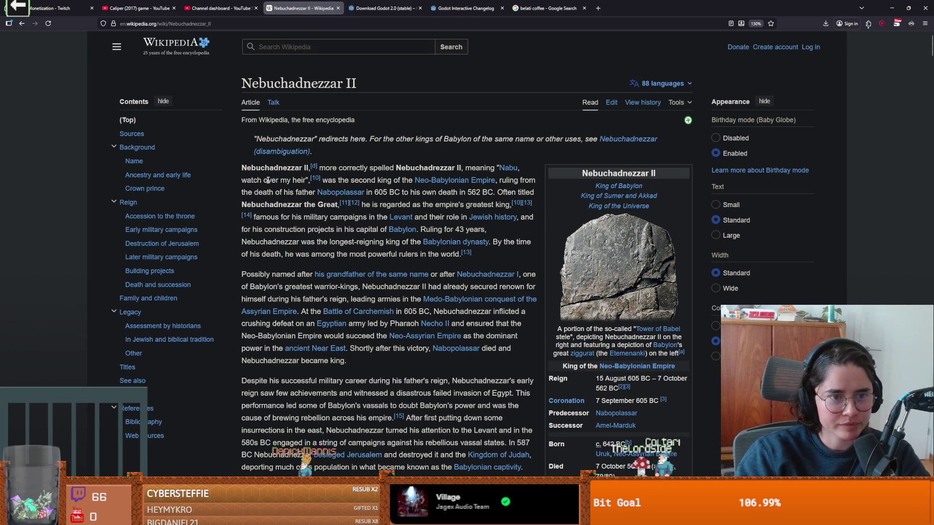
double_click(273, 167)
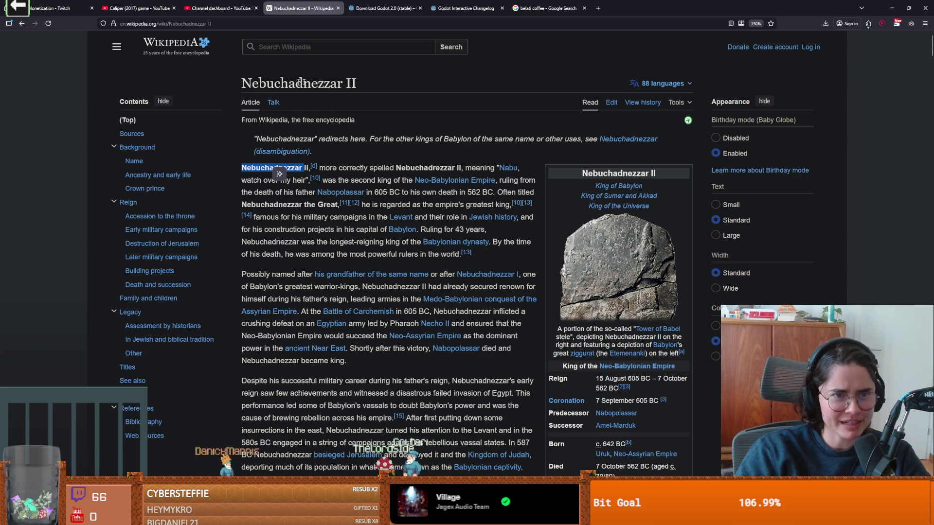
drag(280, 83, 311, 84)
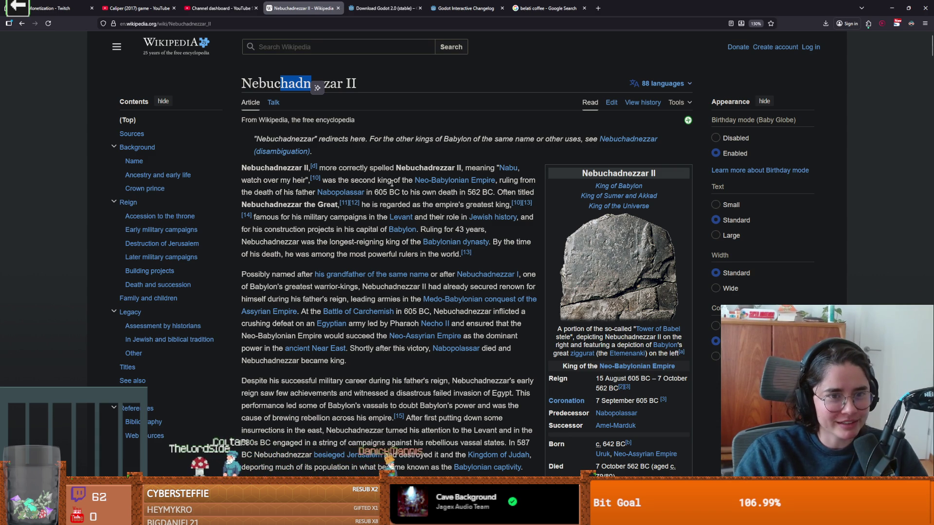
drag(329, 168, 411, 168)
double_click(444, 168)
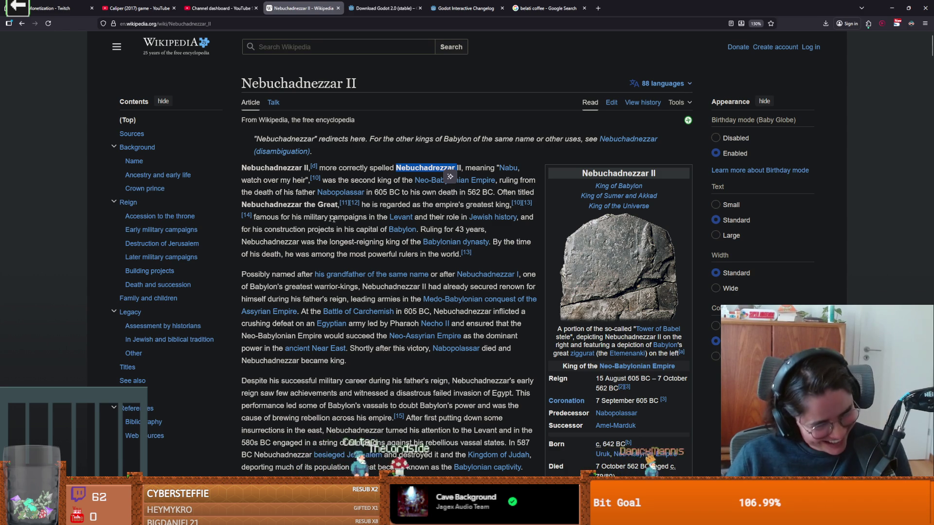
click(413, 150)
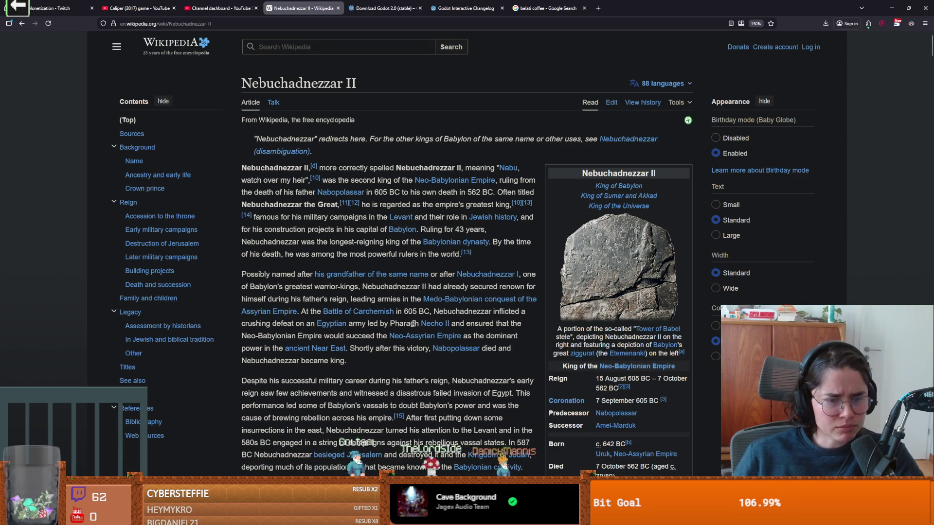
scroll(409, 324, down, 4)
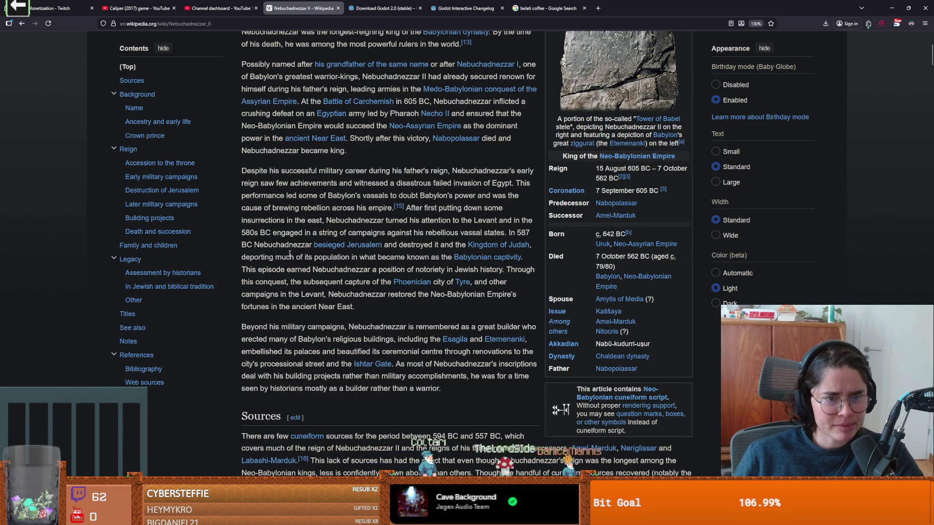
Read the Nebuchadnezzar II lead, highlighting passages on deportation, Tyre's capture and the ancient Near East.
mouse_move(366, 248)
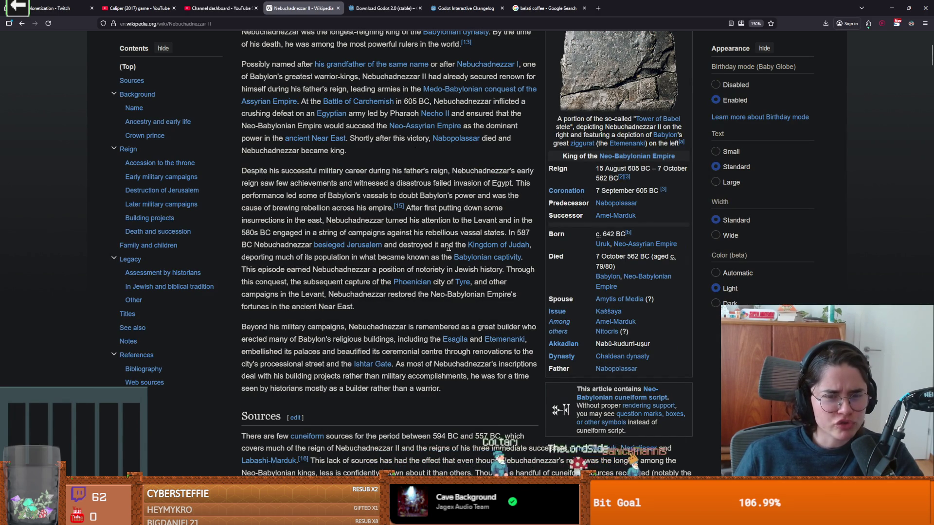
mouse_move(472, 249)
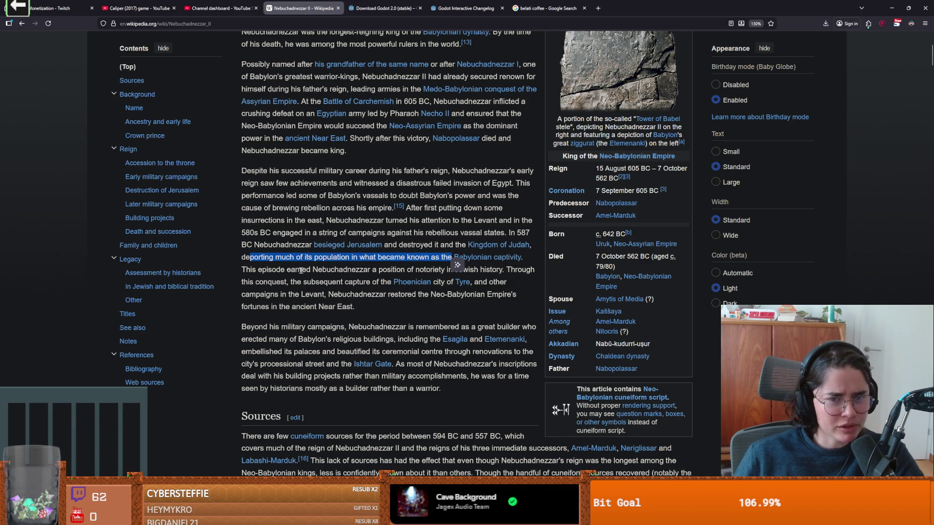
click(257, 271)
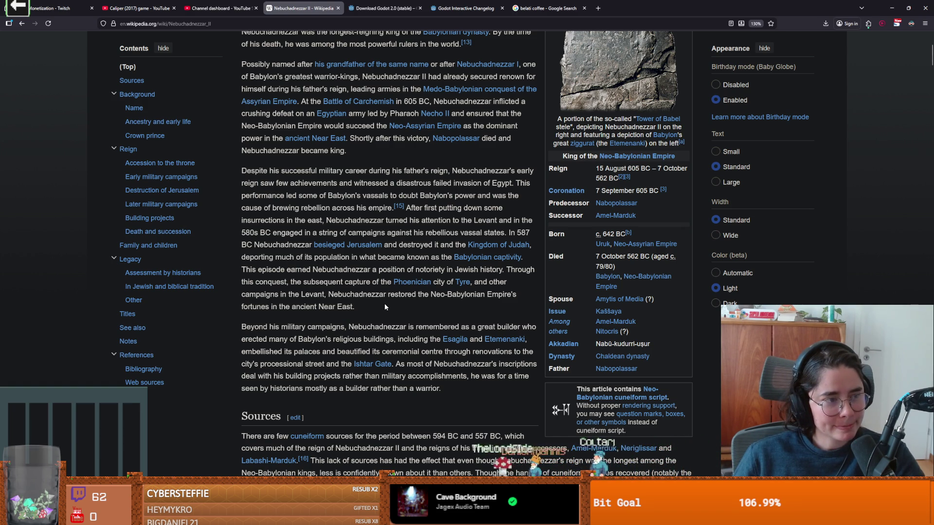
drag(357, 306, 285, 281)
click(375, 294)
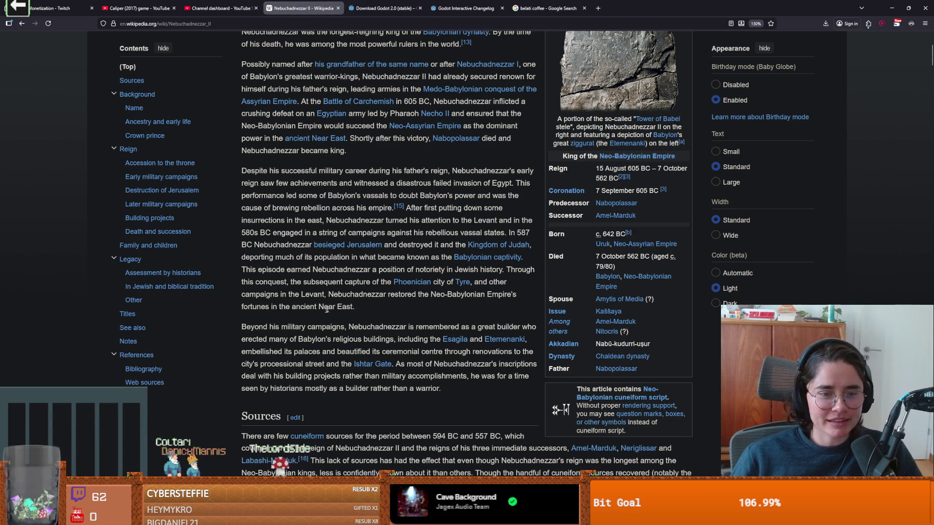
drag(363, 305, 242, 295)
click(370, 305)
drag(371, 305, 286, 308)
click(361, 311)
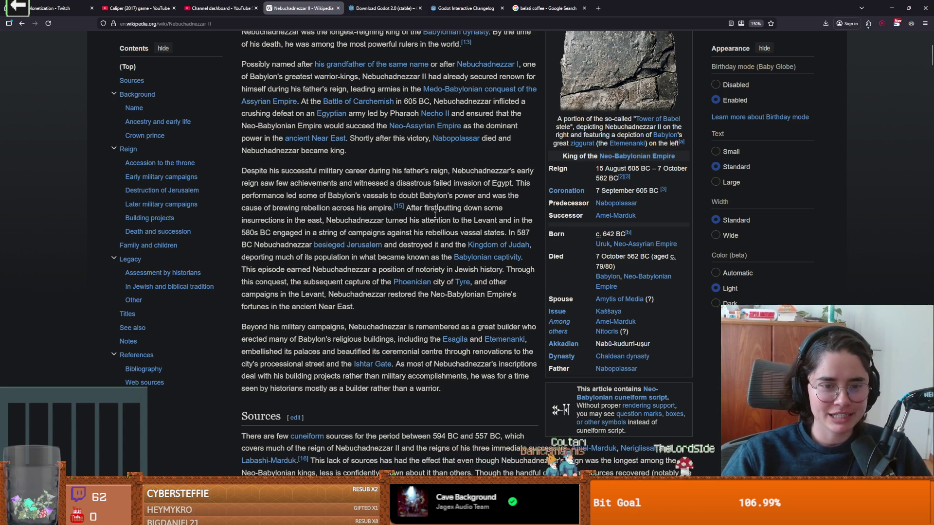
drag(356, 301, 241, 268)
click(362, 284)
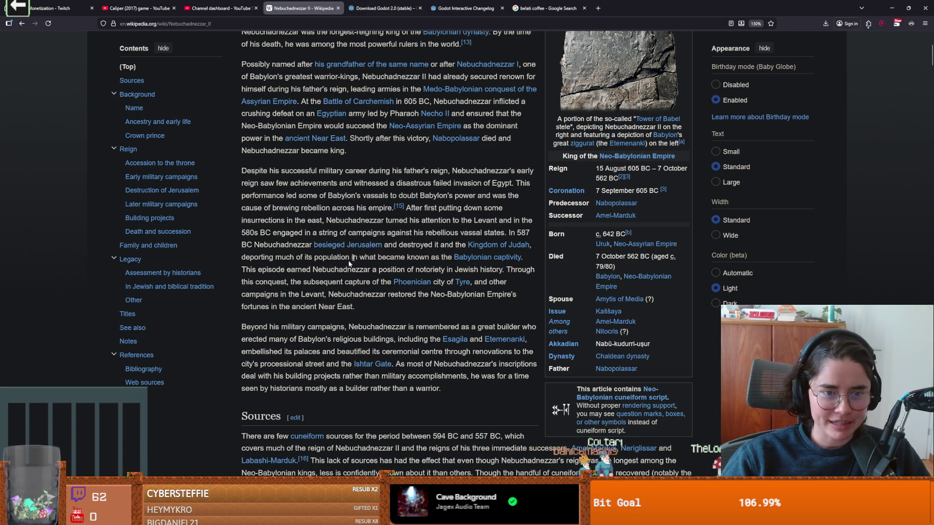
Scroll down the Nebuchadnezzar II article and view the Eanna temple photo full-screen.
scroll(361, 284, down, 1)
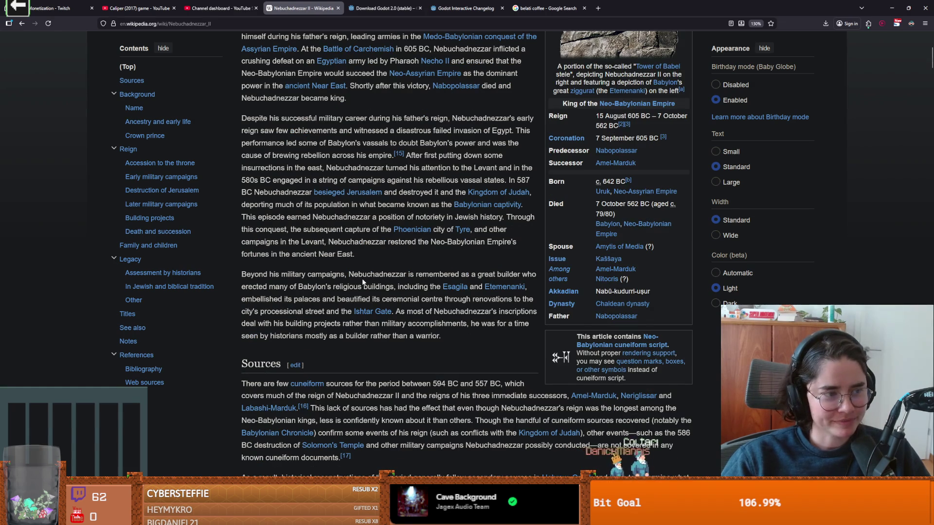
scroll(361, 278, down, 1)
scroll(365, 278, down, 10)
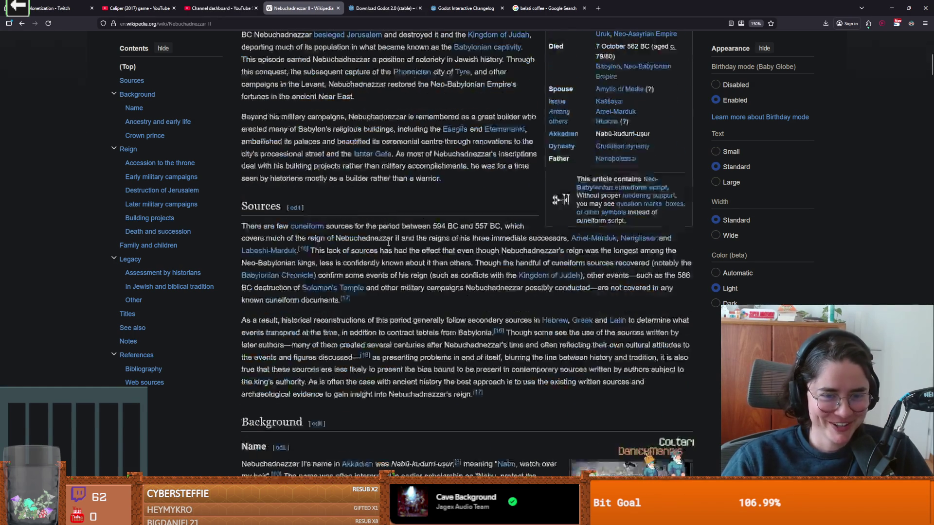
scroll(402, 264, down, 3)
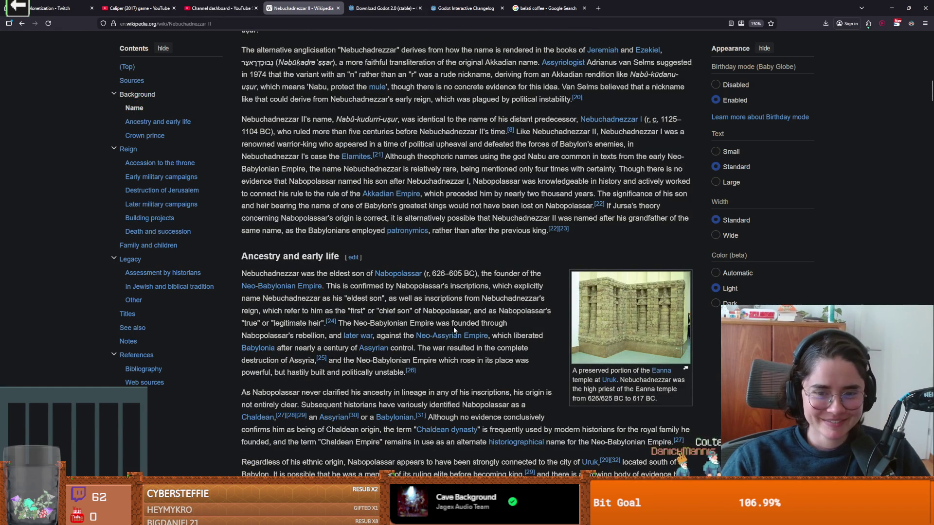
click(660, 319)
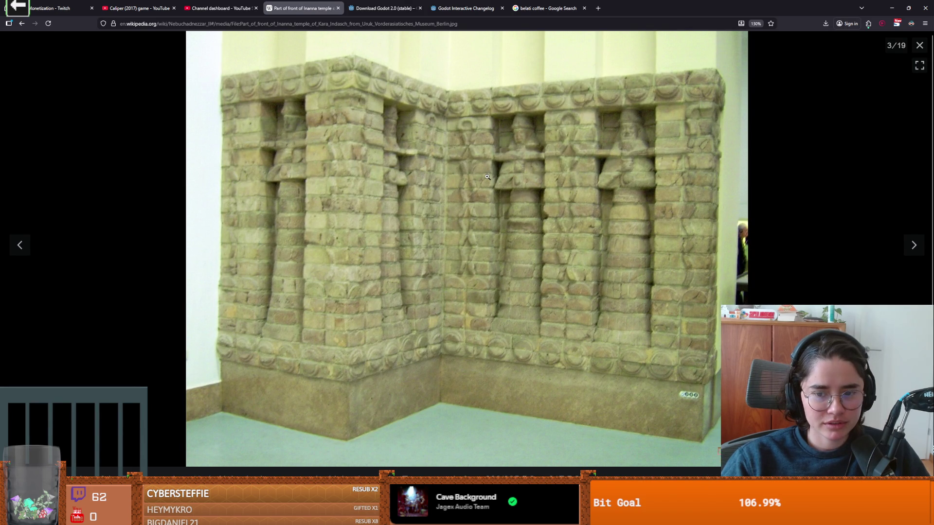
key(Escape)
Scroll the article briefly, then go back to the Philistines article.
scroll(474, 308, down, 1)
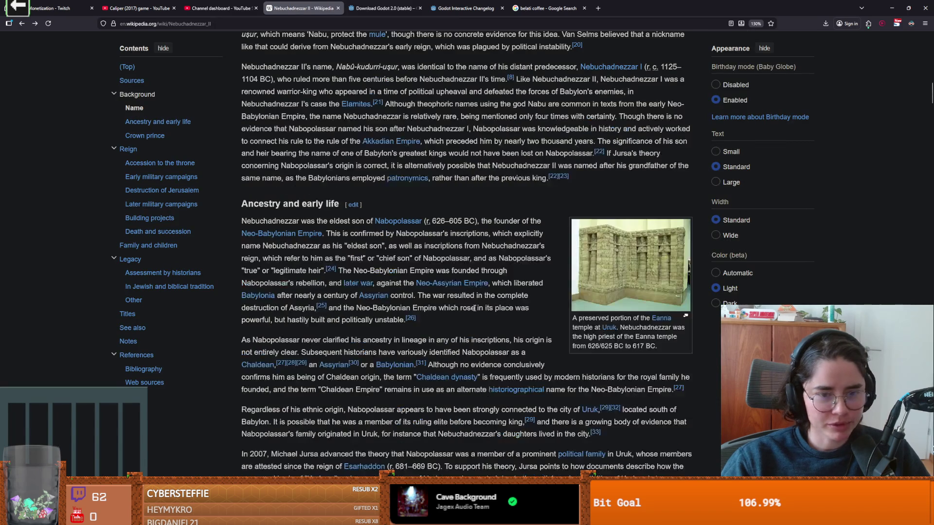
scroll(475, 308, down, 11)
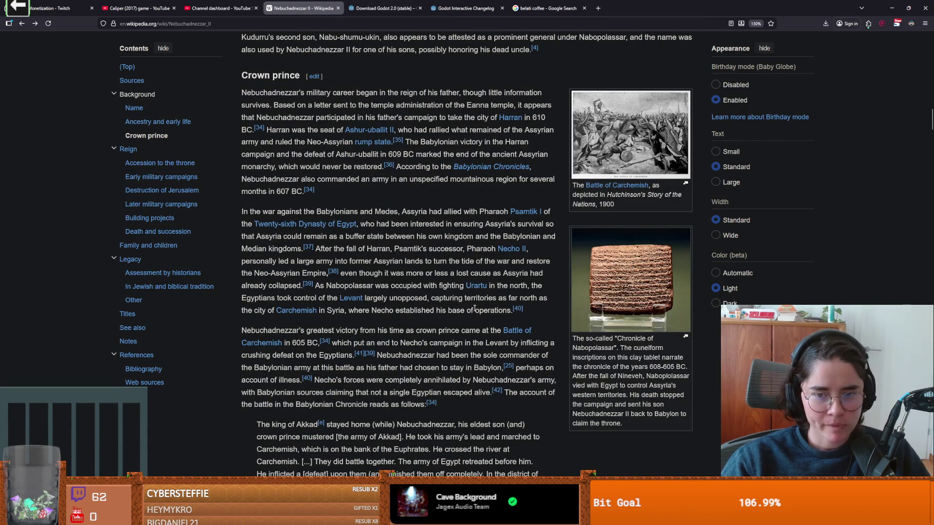
scroll(474, 308, up, 15)
scroll(520, 313, up, 20)
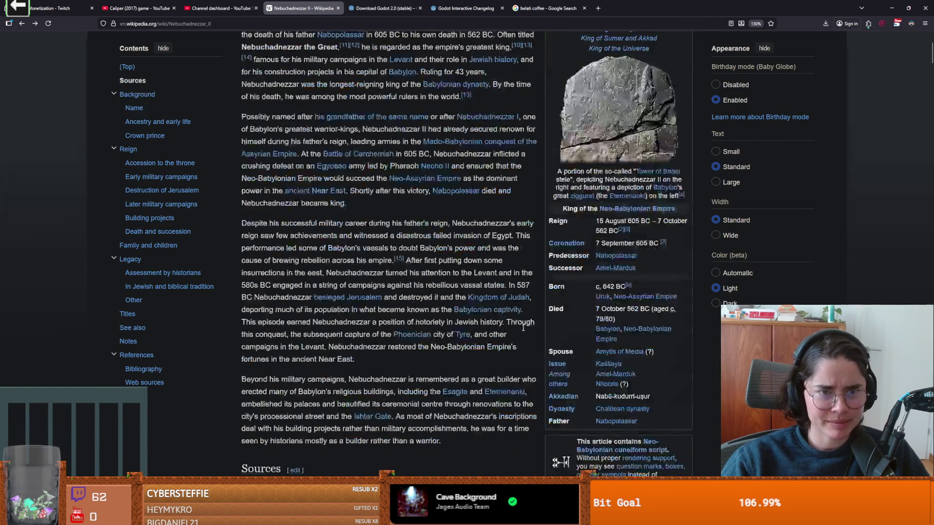
click(22, 24)
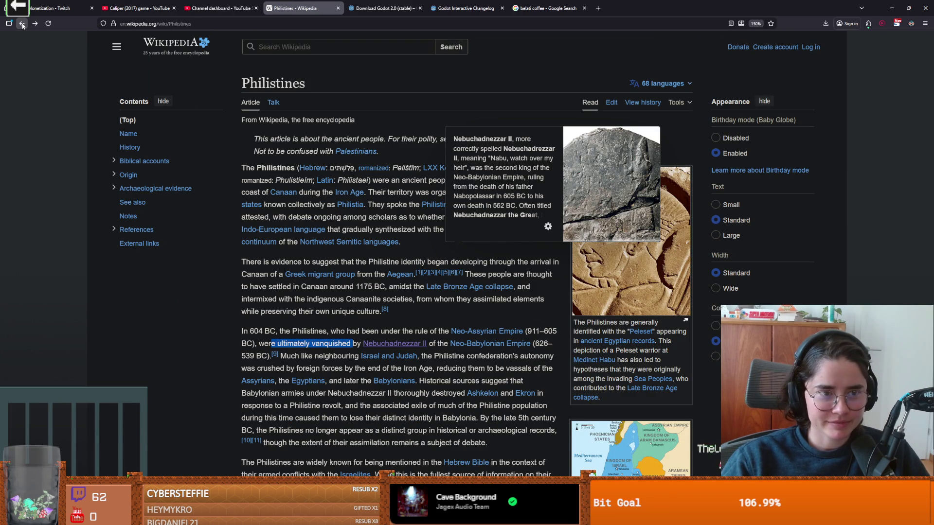
scroll(258, 329, down, 6)
scroll(331, 320, down, 3)
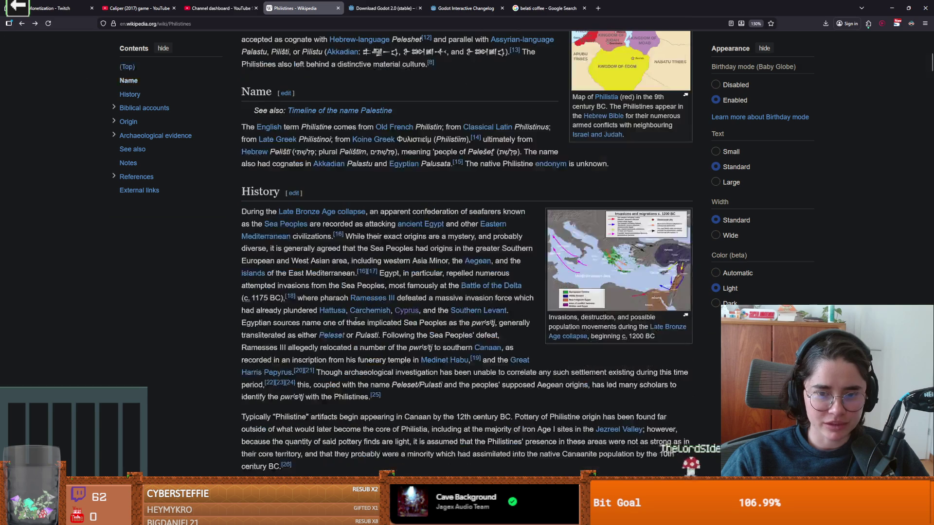
click(581, 258)
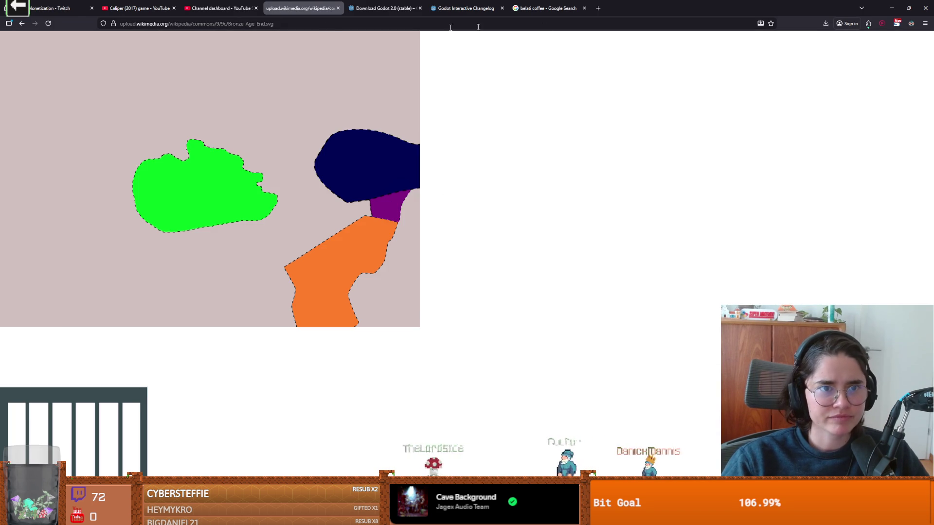
click(22, 23)
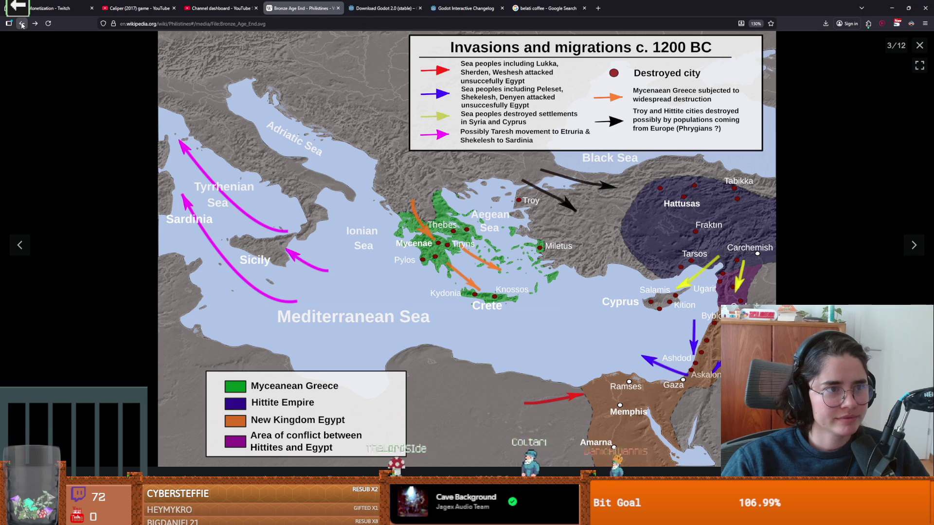
click(21, 23)
scroll(346, 298, down, 1)
scroll(347, 297, down, 1)
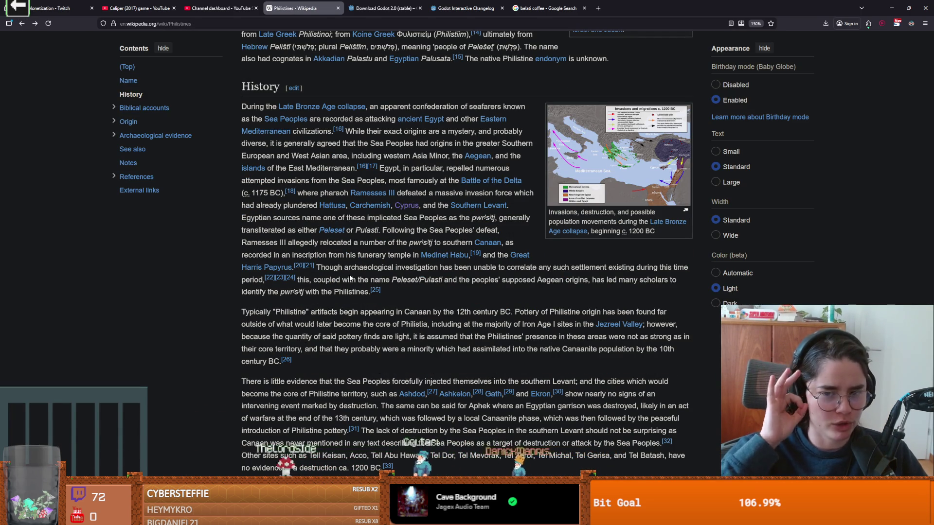
double_click(255, 311)
click(403, 312)
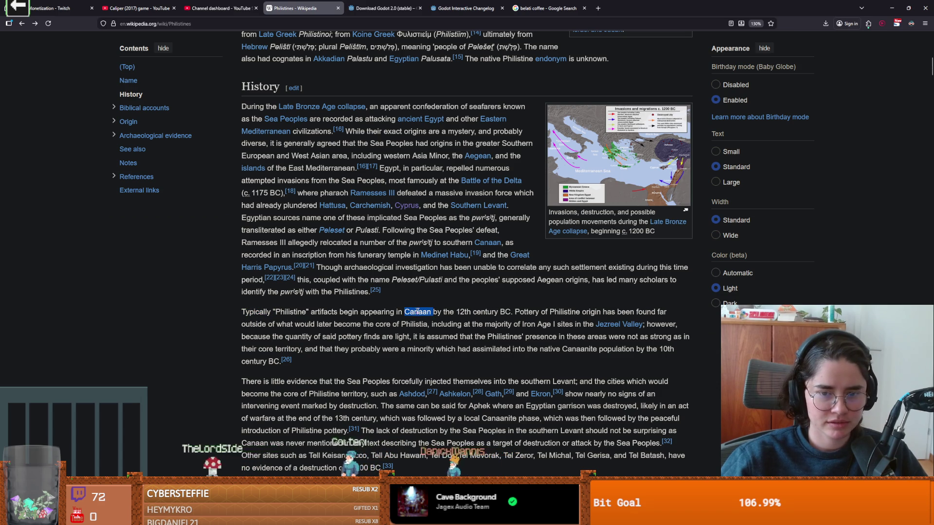
click(560, 317)
scroll(501, 370, down, 3)
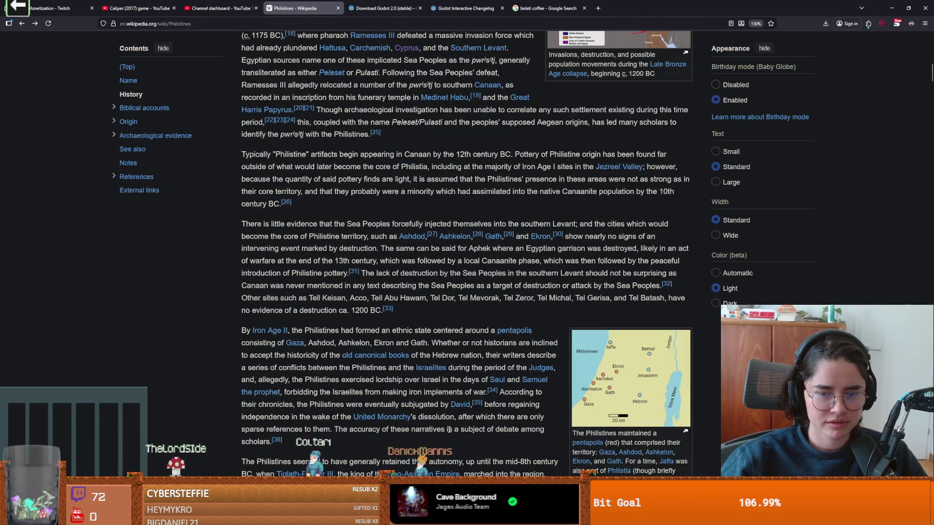
scroll(449, 429, down, 1)
scroll(449, 430, down, 2)
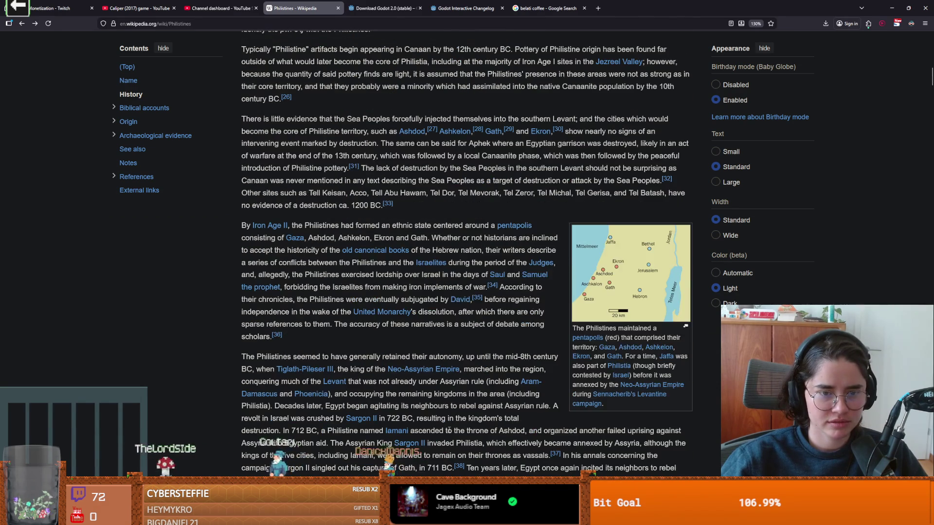
scroll(449, 433, down, 1)
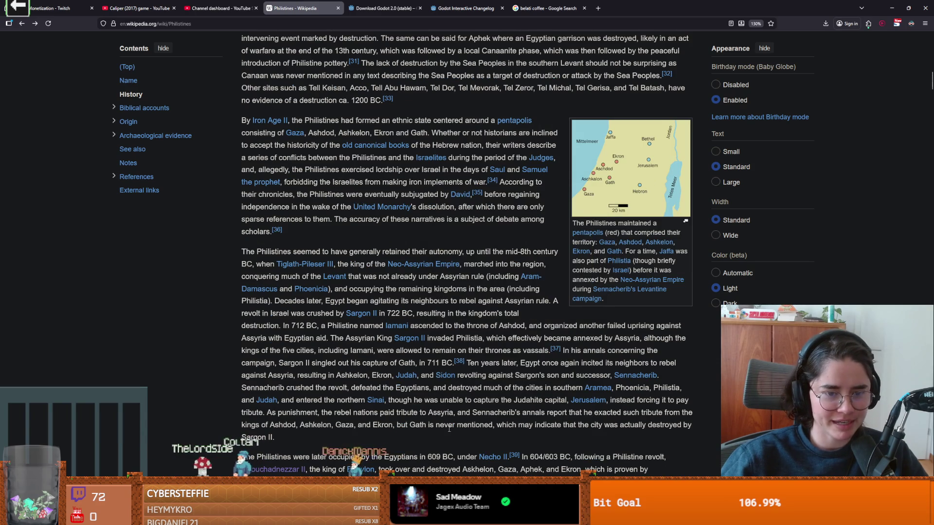
scroll(437, 439, down, 1)
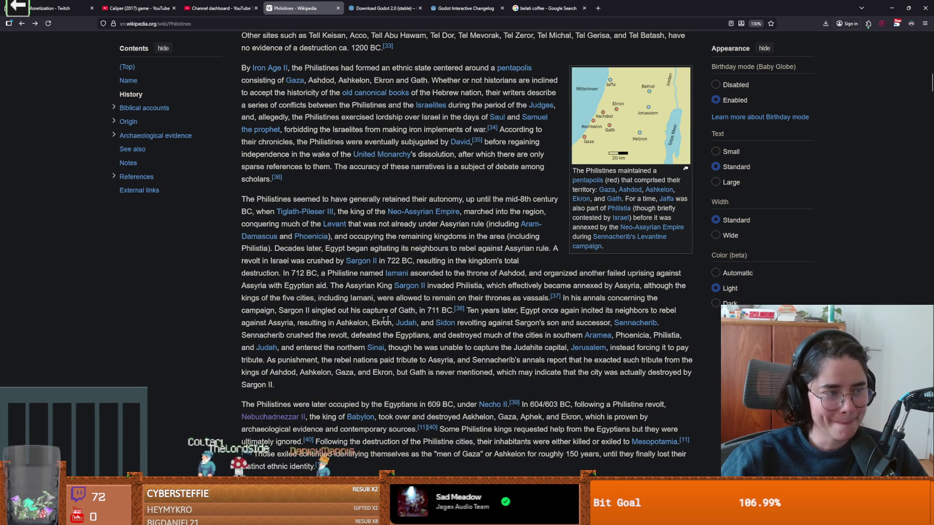
scroll(428, 396, down, 2)
scroll(430, 391, down, 4)
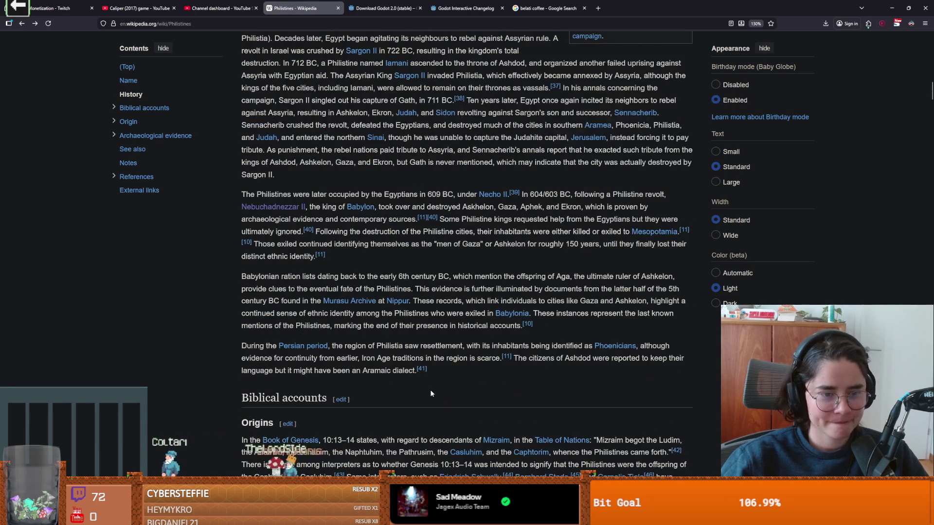
drag(293, 293, 314, 295)
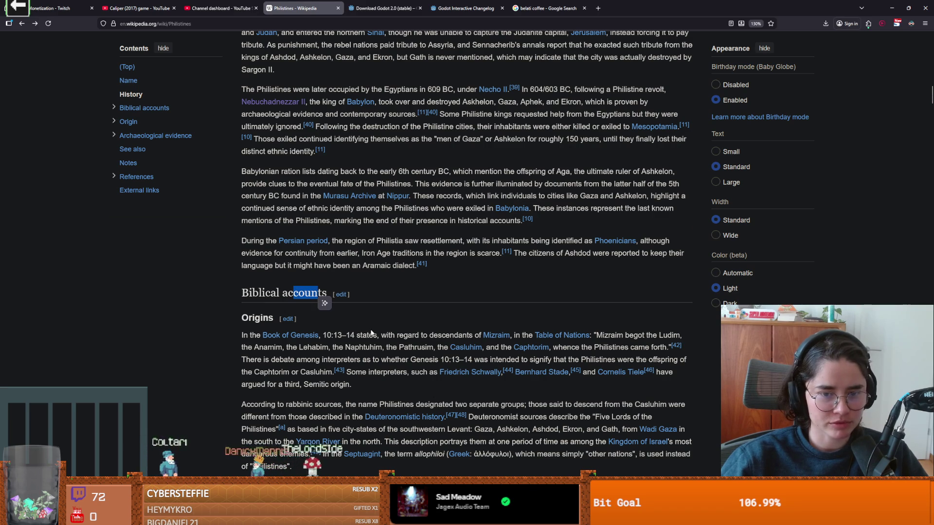
scroll(388, 354, down, 3)
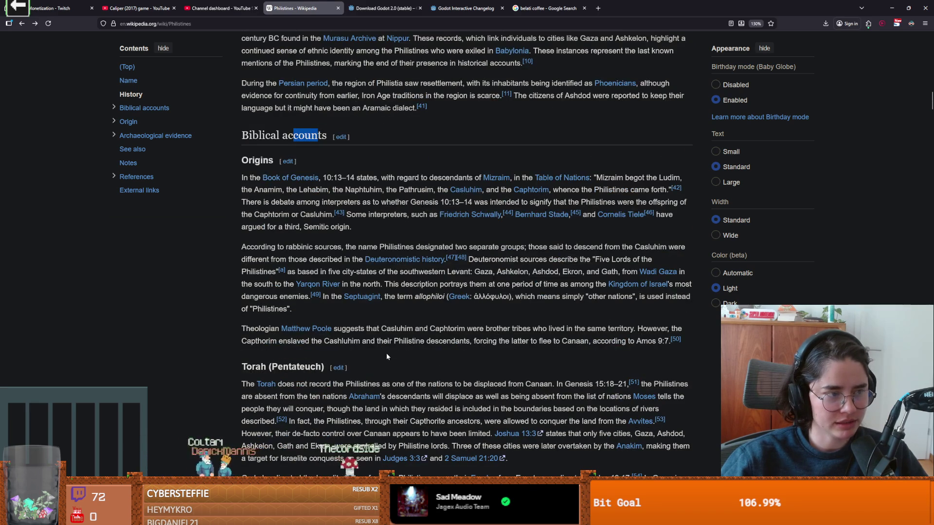
scroll(389, 370, up, 5)
scroll(393, 381, up, 15)
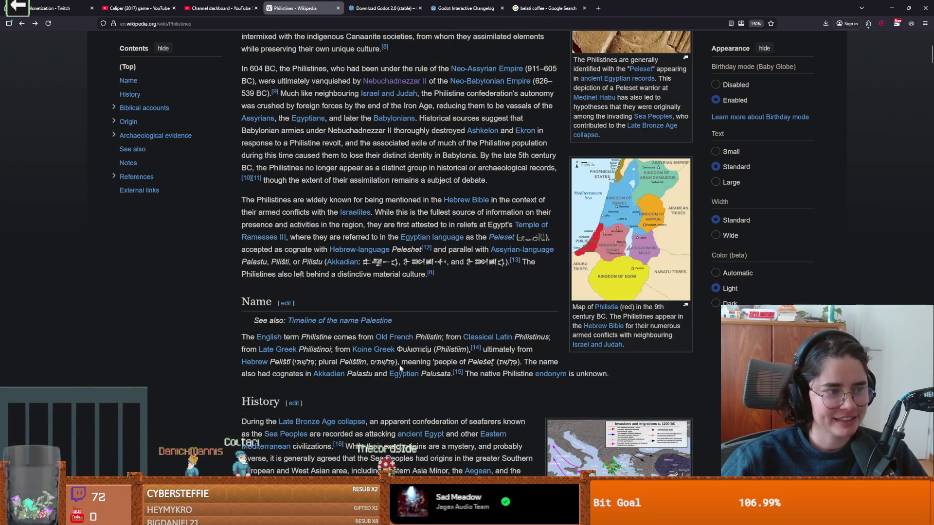
scroll(430, 383, up, 5)
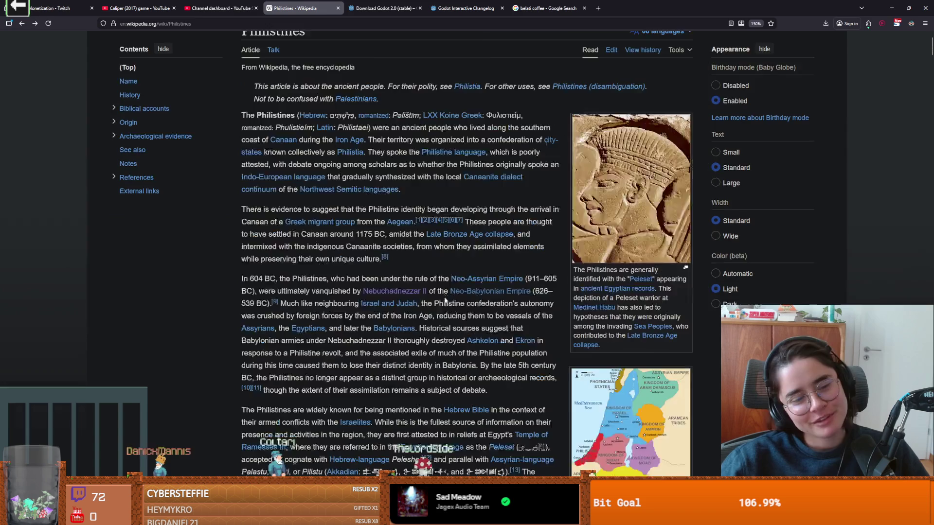
scroll(430, 383, down, 1)
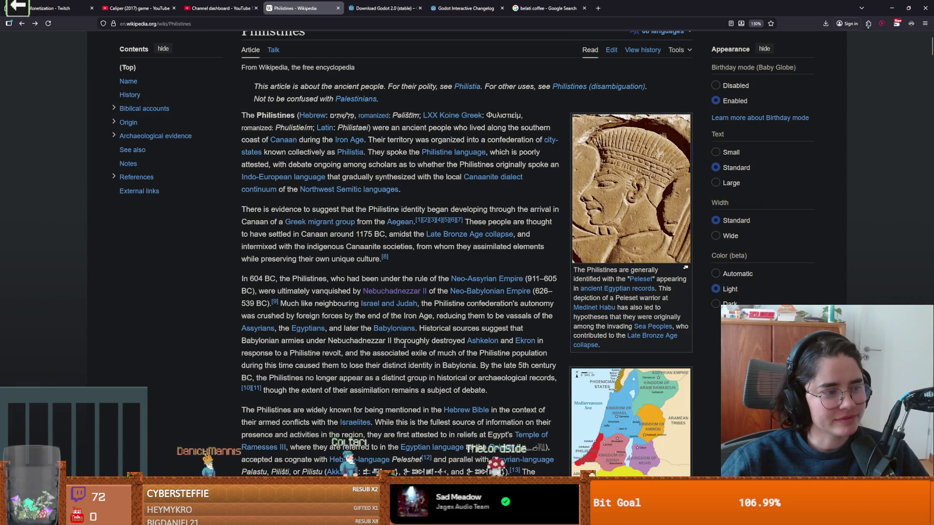
scroll(405, 344, down, 1)
scroll(405, 343, up, 1)
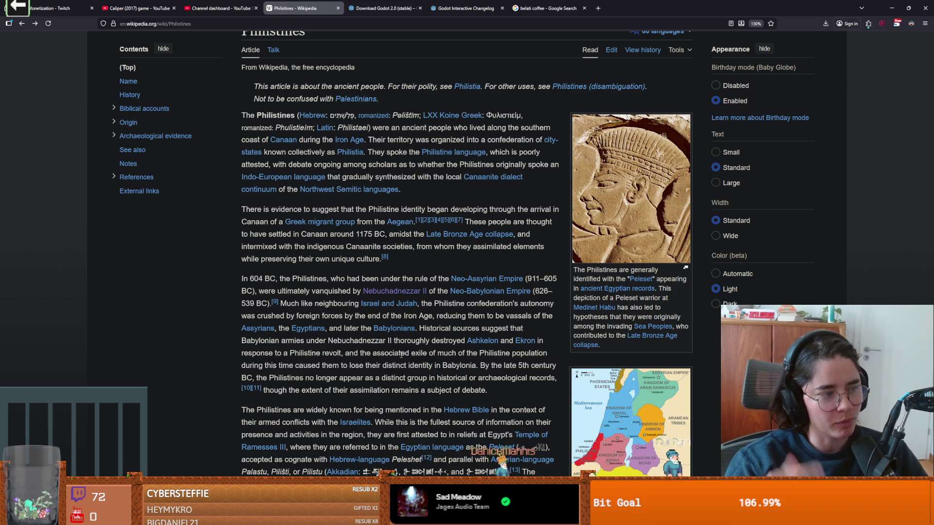
scroll(339, 286, down, 1)
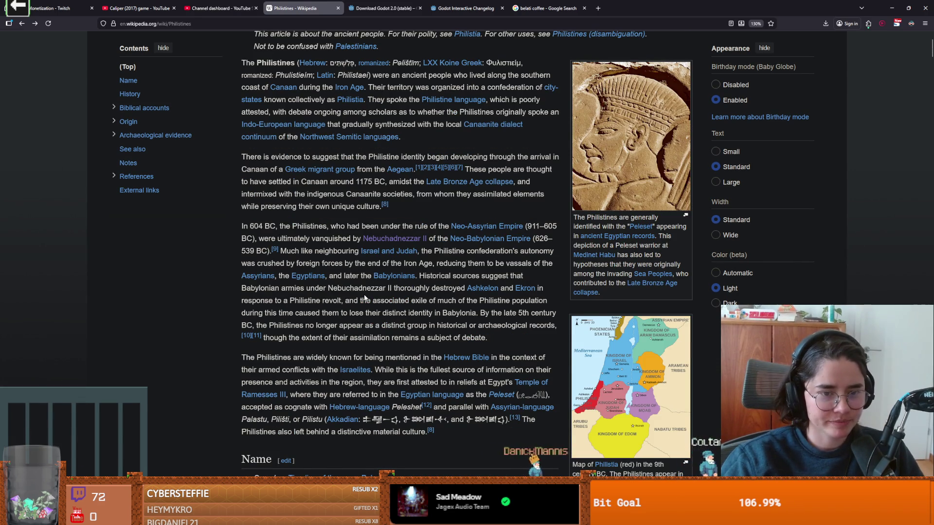
scroll(365, 297, down, 4)
scroll(387, 326, down, 1)
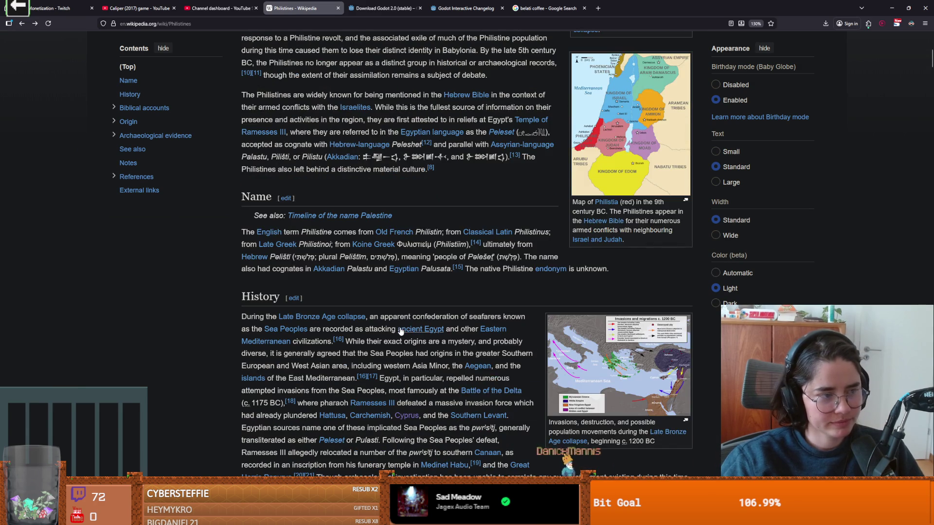
scroll(357, 292, down, 2)
scroll(351, 284, up, 12)
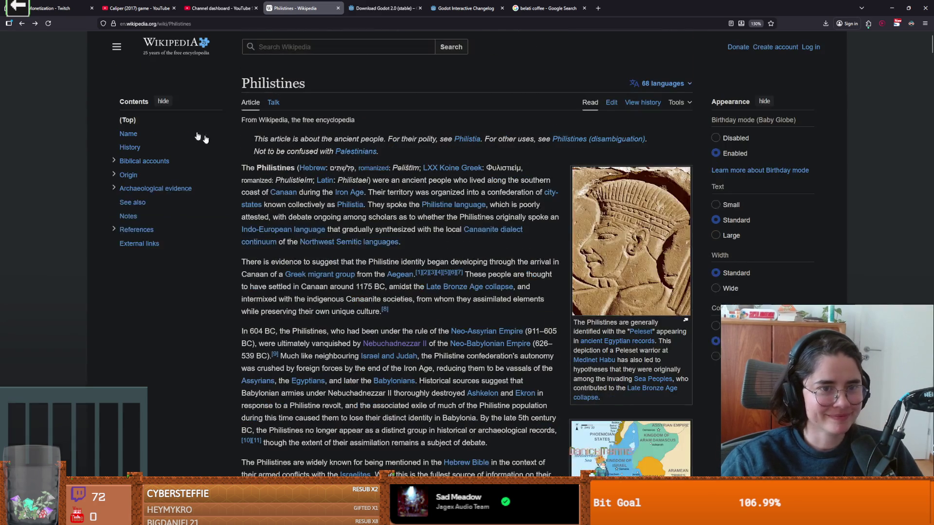
Return to the Beelzebub article and select phrases like 'major' and 'associated with' in its opening.
click(18, 26)
scroll(530, 323, down, 2)
scroll(341, 219, up, 3)
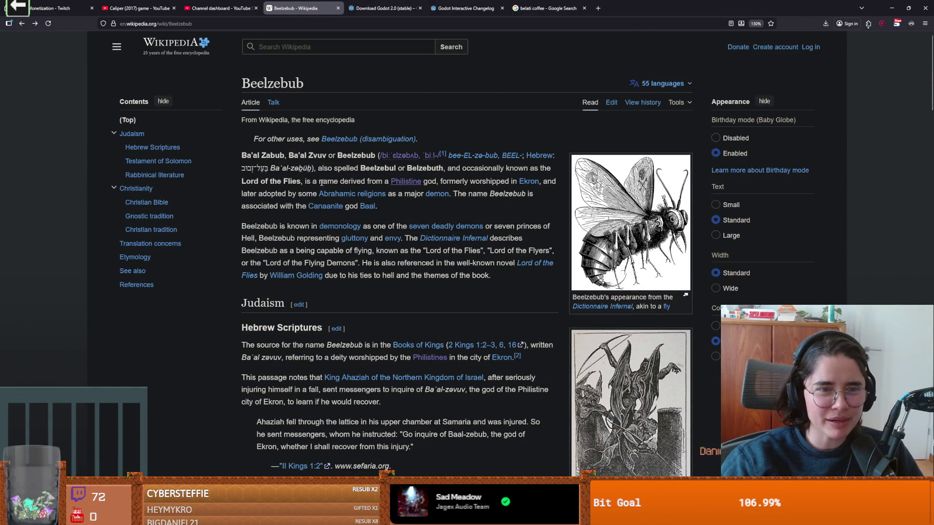
mouse_move(411, 188)
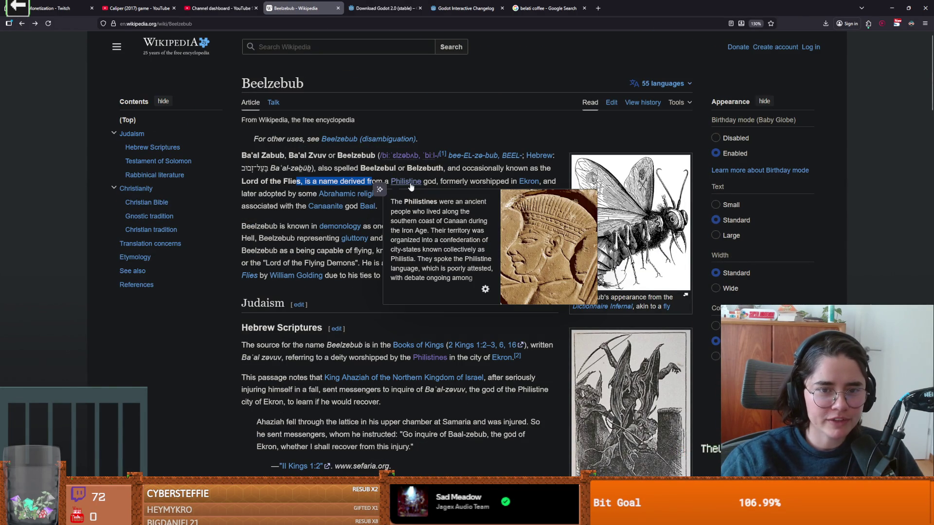
drag(472, 178, 492, 183)
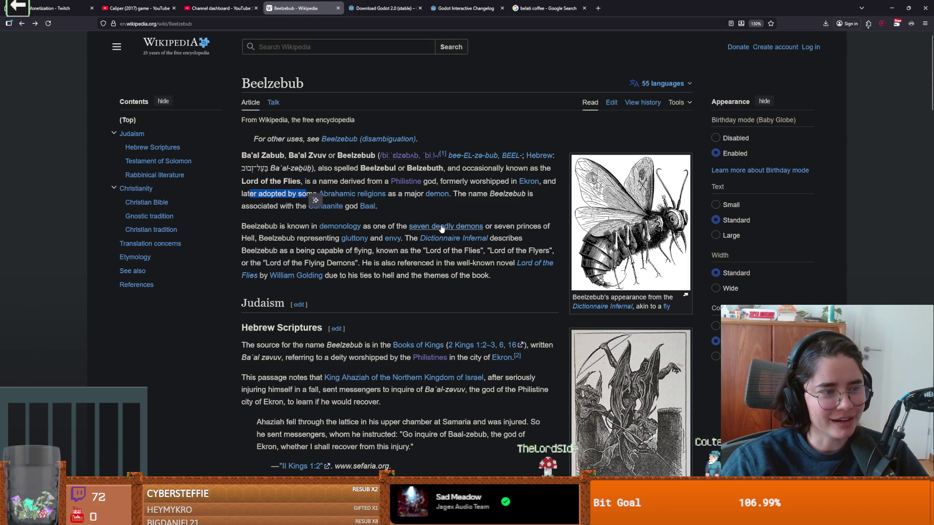
click(405, 195)
double_click(412, 194)
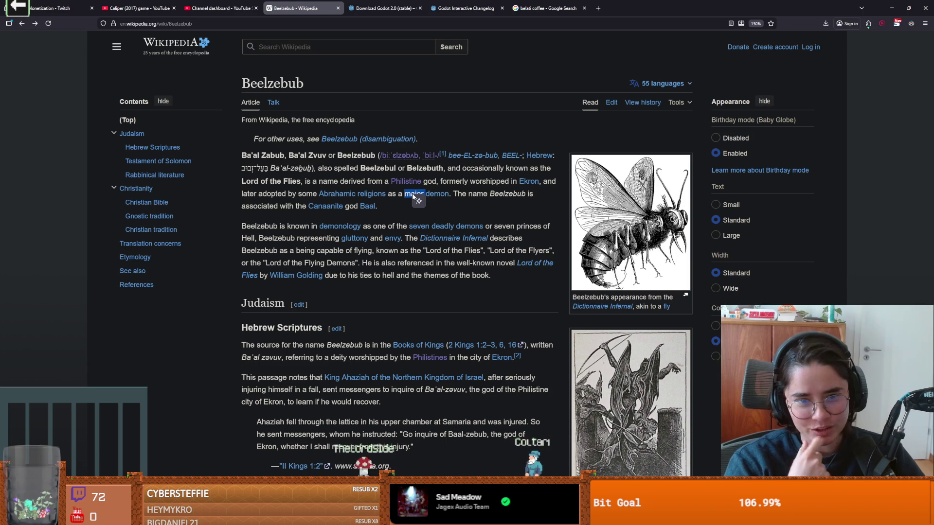
mouse_move(375, 209)
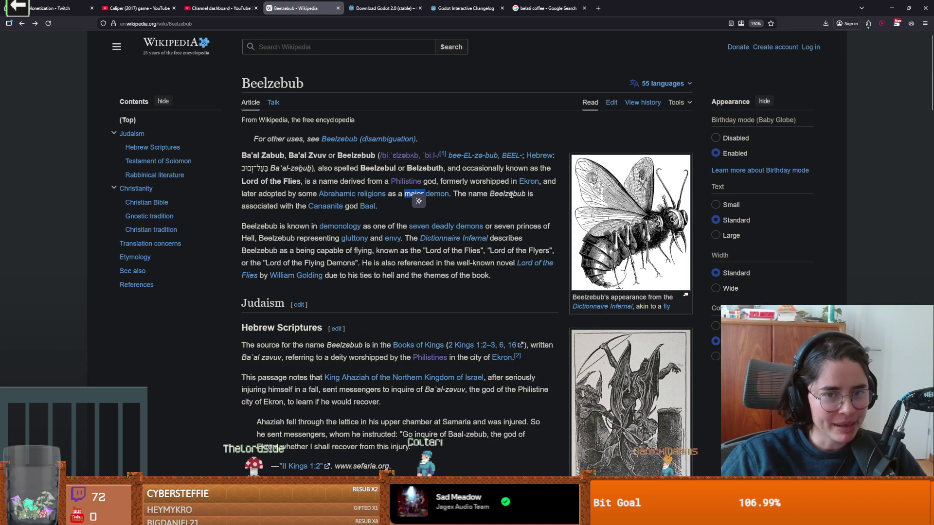
drag(245, 206, 290, 209)
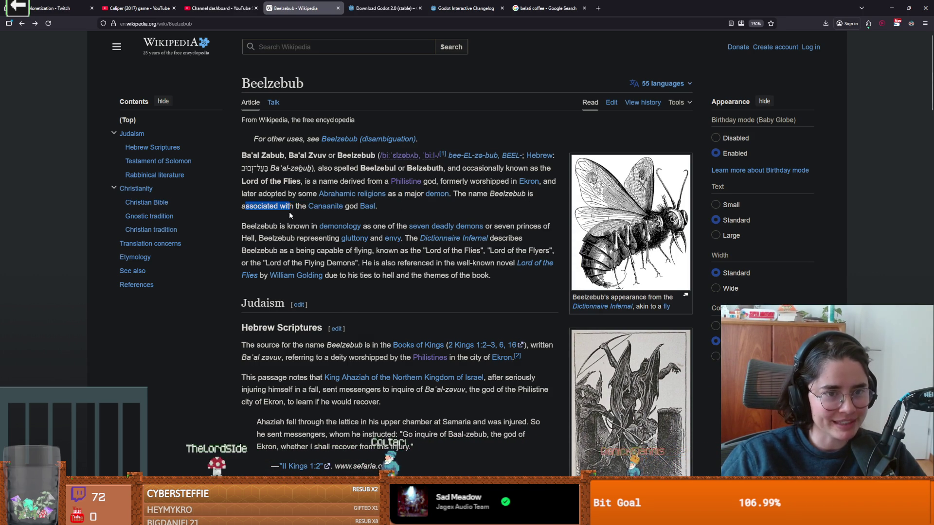
Open the Baal article and scroll through it.
click(363, 208)
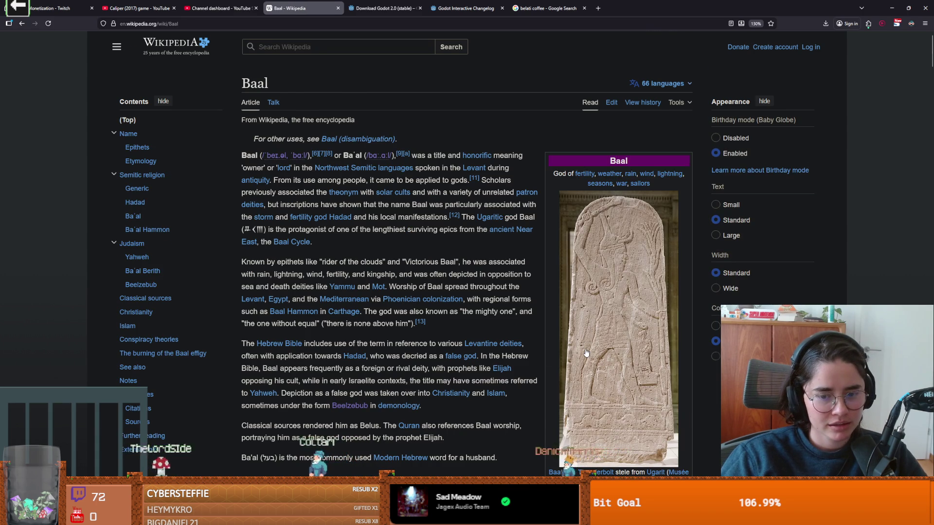
scroll(587, 350, down, 2)
scroll(293, 315, down, 10)
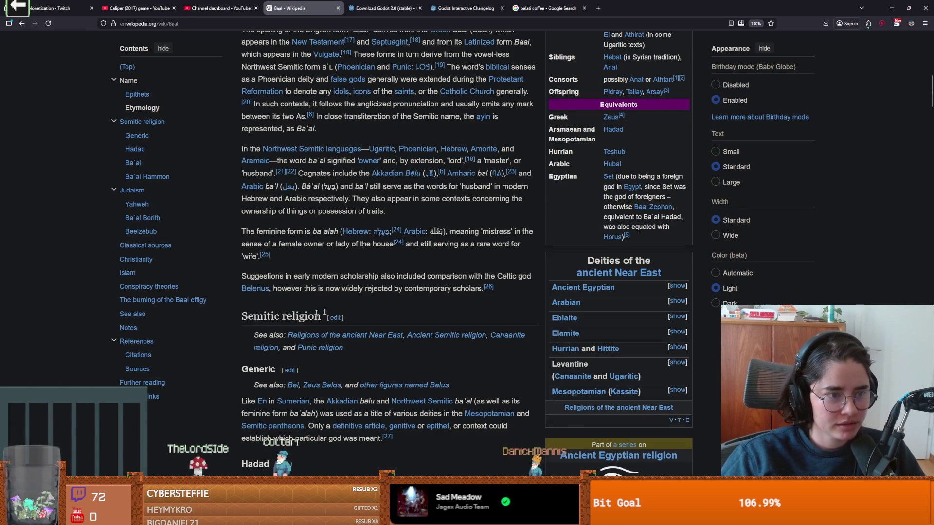
scroll(360, 311, up, 1)
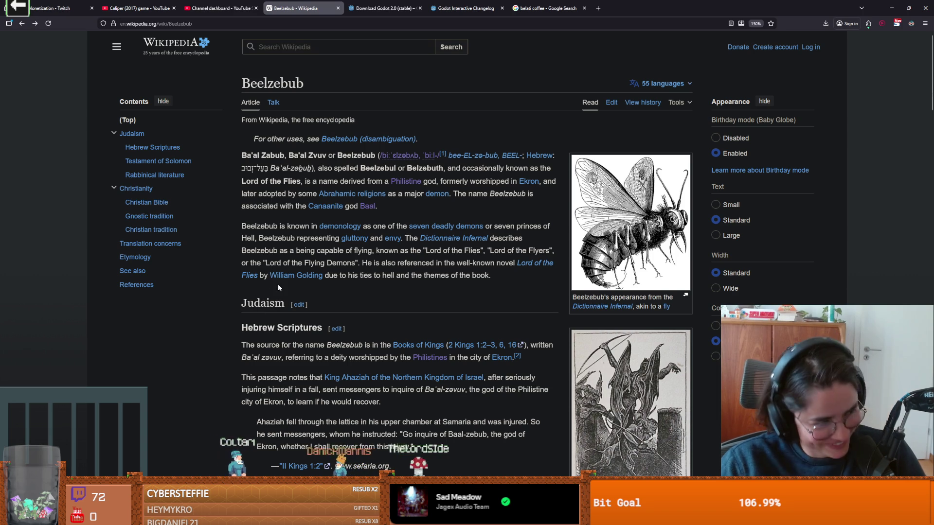
scroll(223, 311, down, 2)
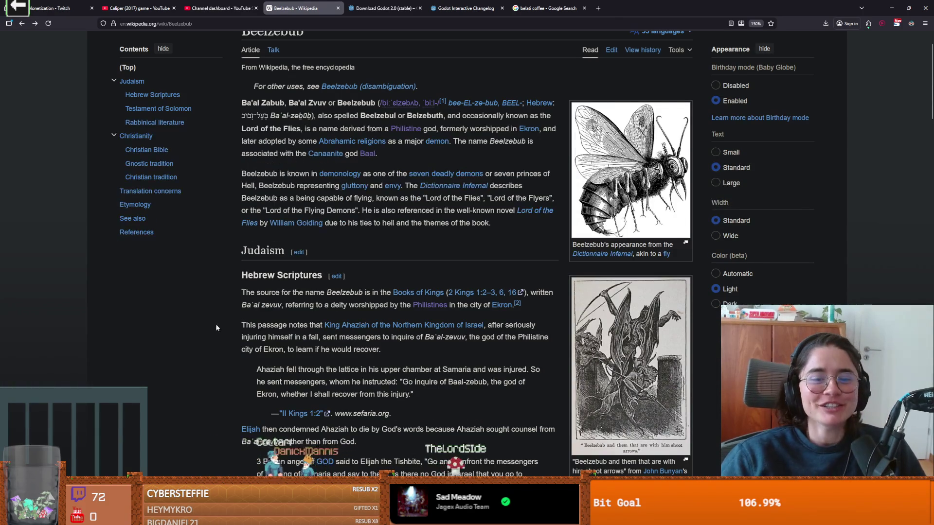
scroll(273, 309, down, 10)
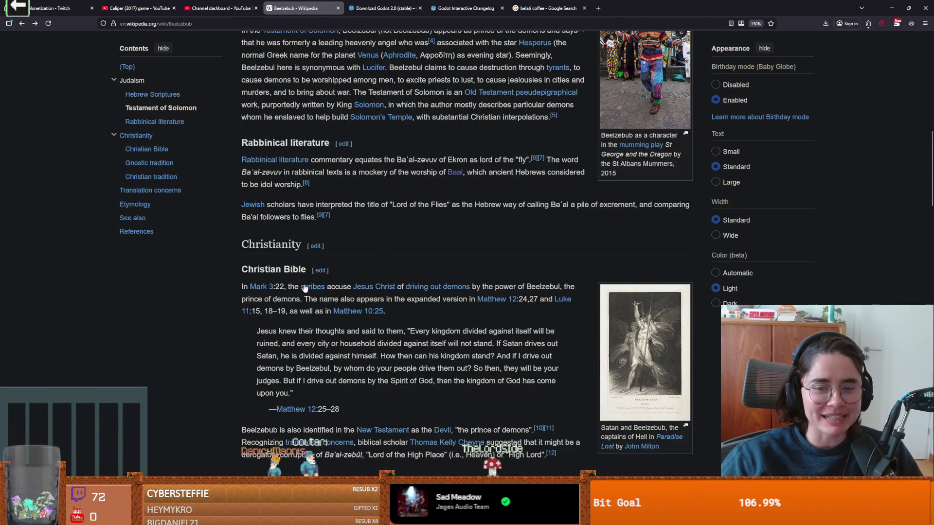
scroll(305, 287, down, 8)
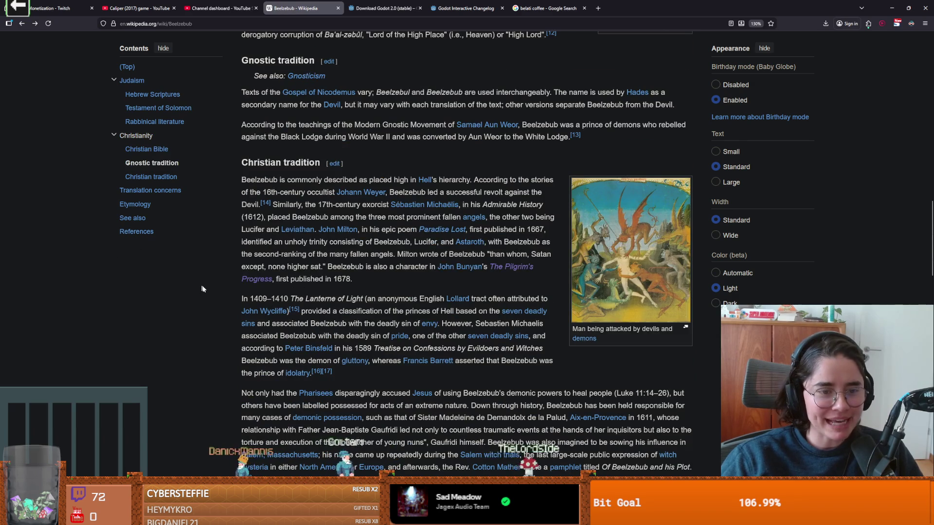
scroll(190, 282, down, 5)
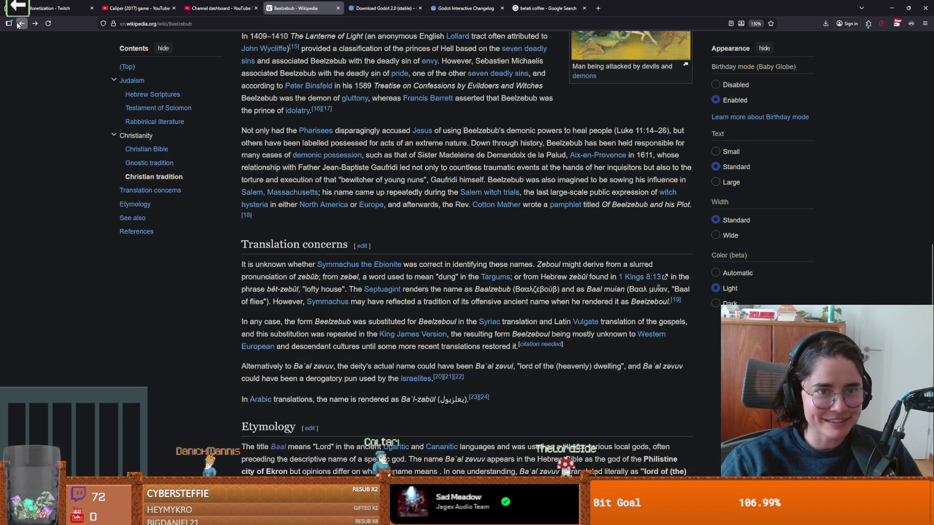
Return to The Pilgrim's Progress, select its title, and switch to the Godot editor.
click(20, 23)
scroll(279, 129, up, 10)
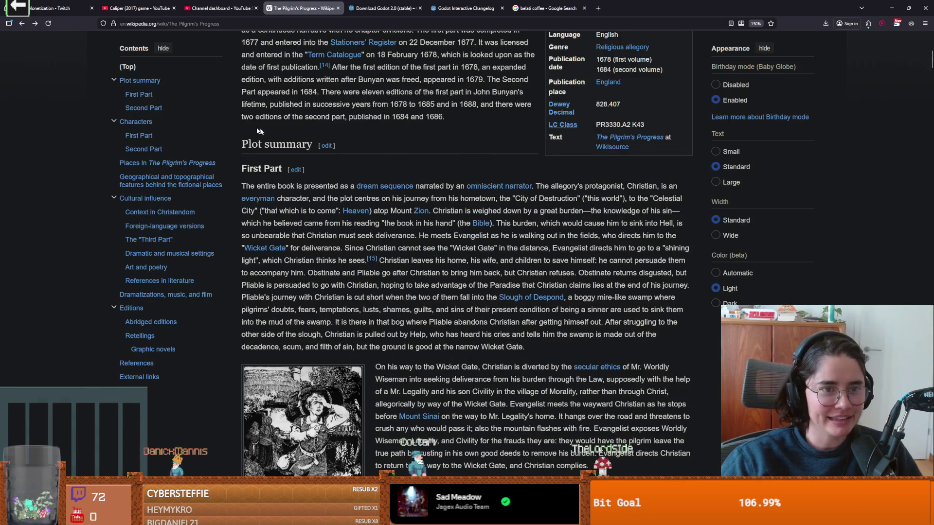
scroll(278, 130, up, 8)
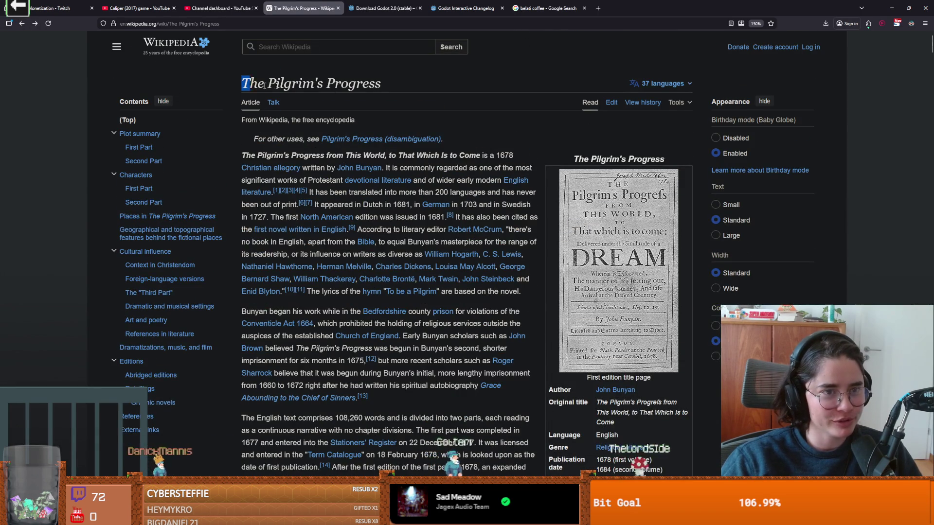
drag(251, 83, 377, 84)
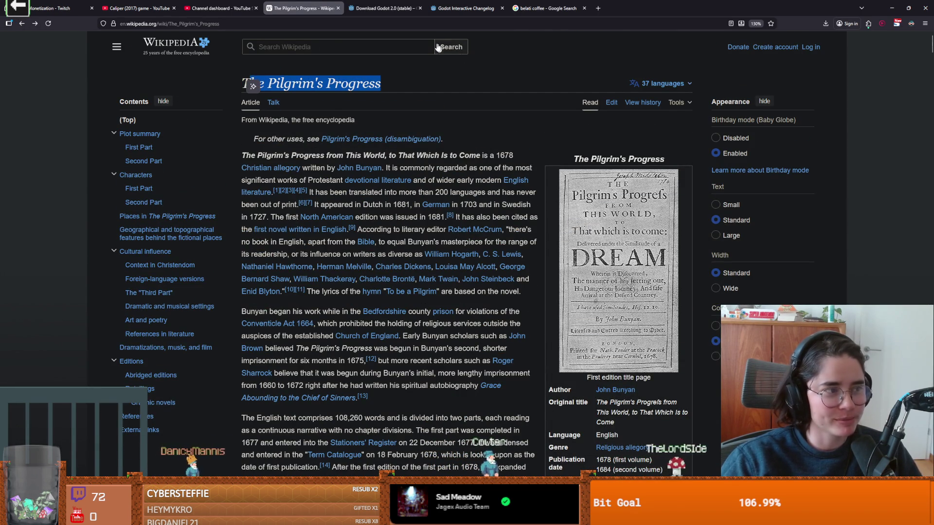
key(alt+Tab)
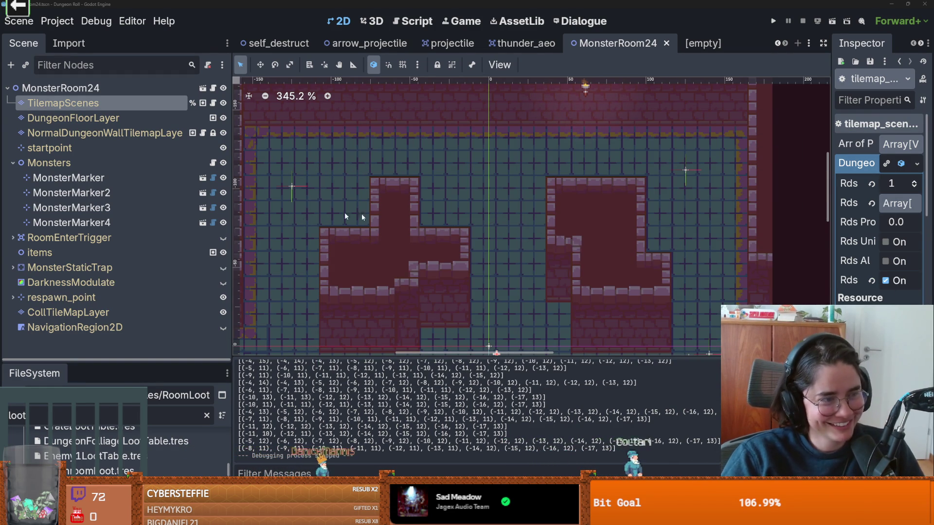
Save the MonsterRoom24 scene with Ctrl+S, then switch to the empty Excalidraw drawing in Obsidian.
scroll(377, 292, up, 2)
key(ctrl+s)
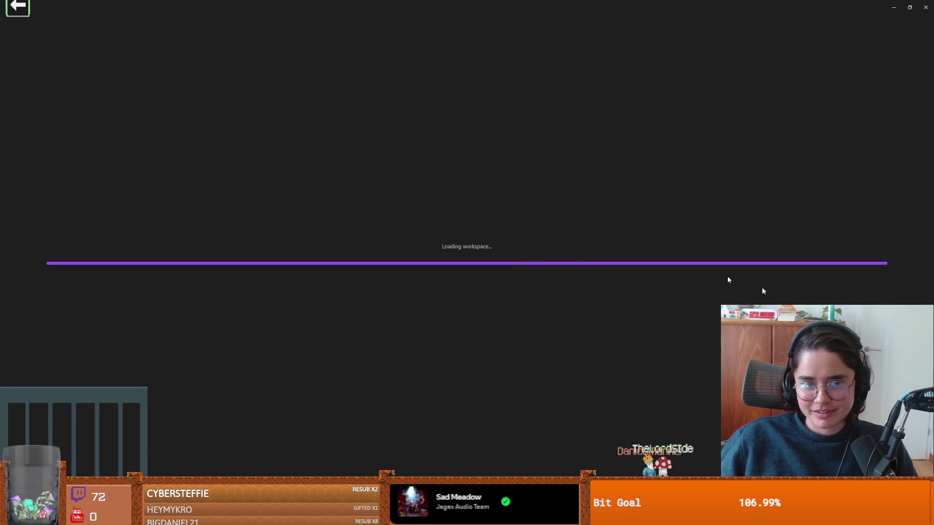
key(alt+Tab)
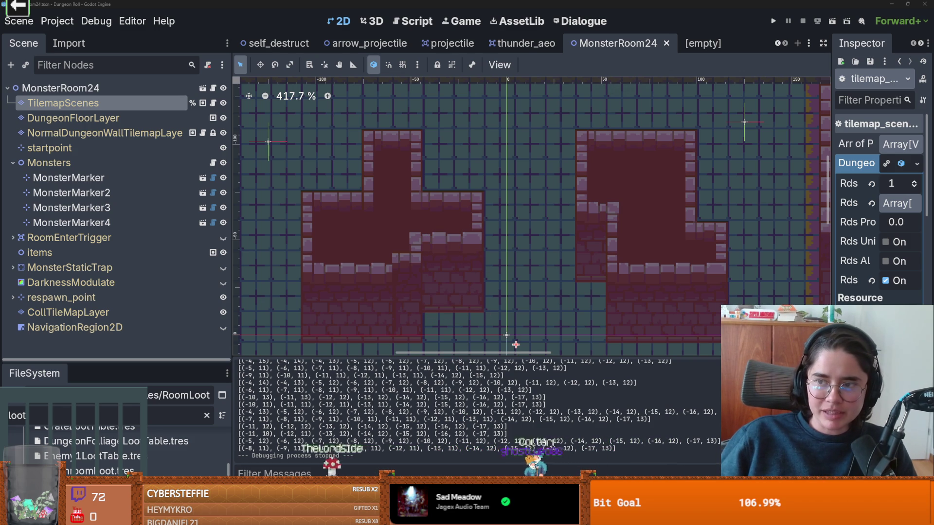
key(alt+Tab)
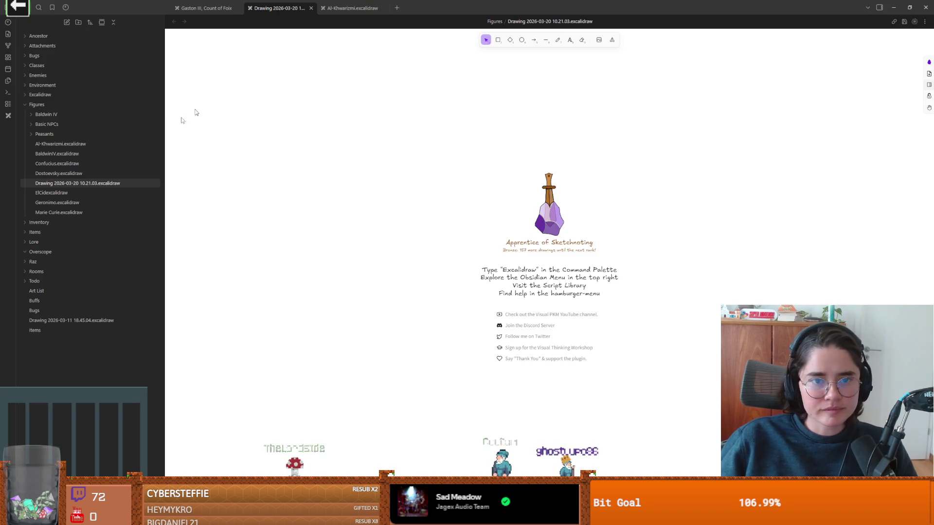
Turn on Dark mode from the Excalidraw main menu, then close the menu.
click(176, 486)
click(204, 365)
click(329, 256)
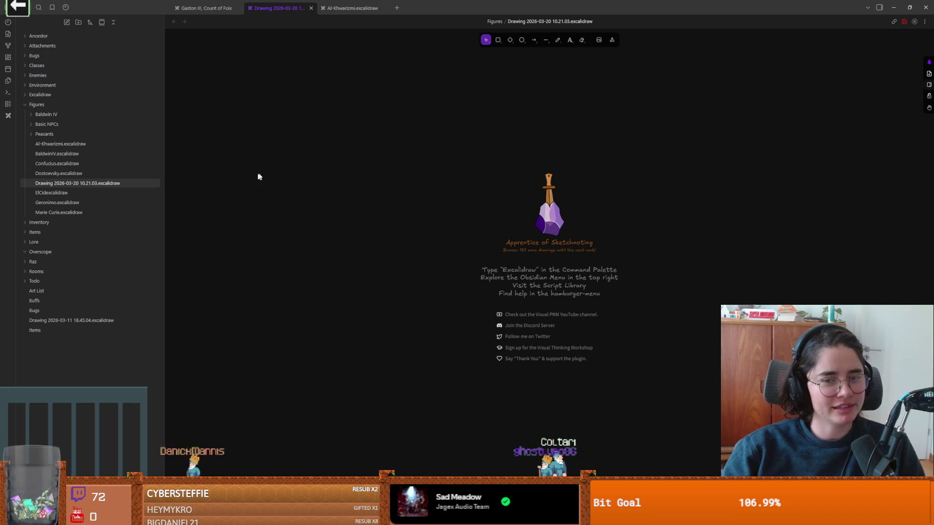
Draw a rounded rectangle near the upper left, then widen it, reposition it and make it taller.
key(r)
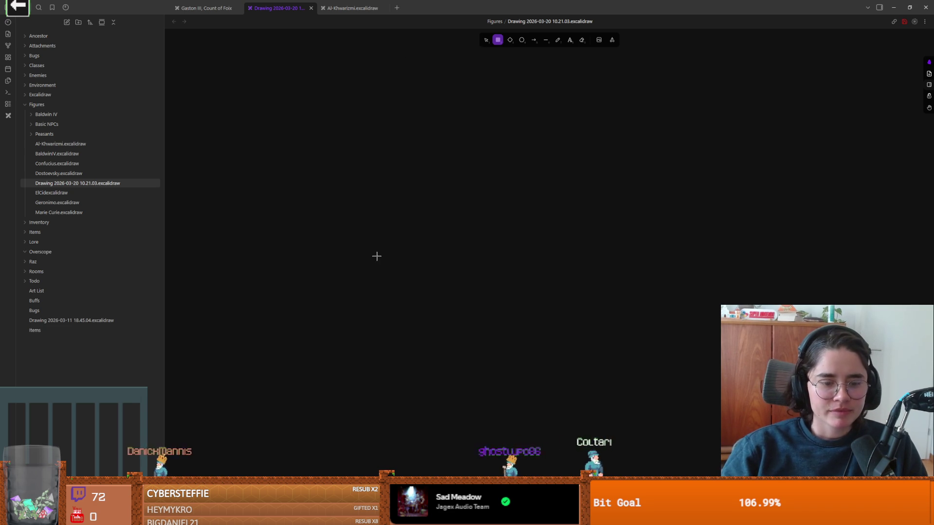
key(alt+Tab)
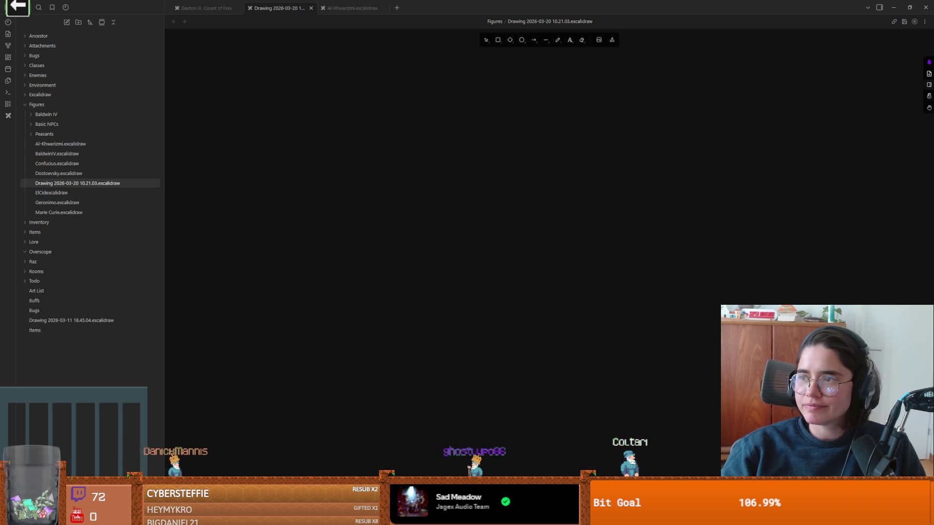
mouse_move(272, 110)
mouse_down()
mouse_move(360, 173)
mouse_move(342, 178)
mouse_up()
key(Return)
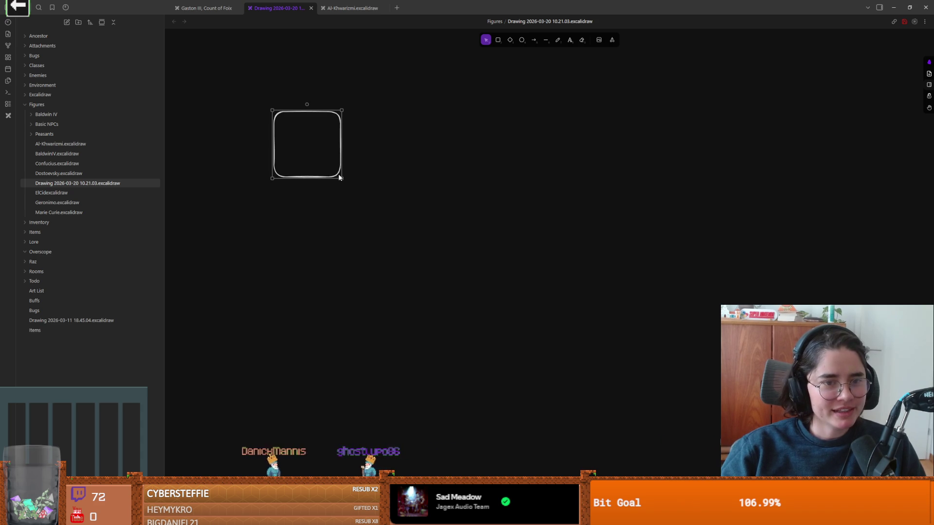
mouse_move(341, 176)
mouse_down()
mouse_move(393, 194)
mouse_move(381, 190)
mouse_up()
drag(347, 151, 365, 296)
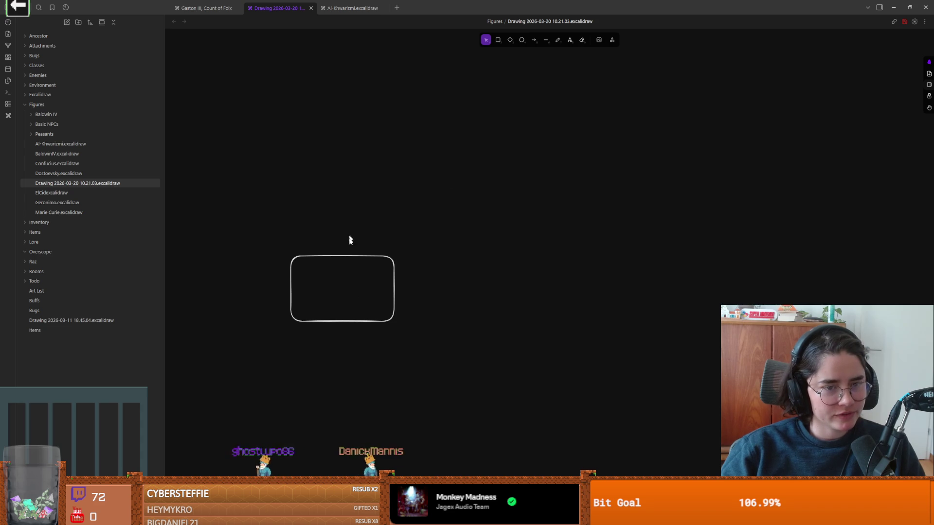
drag(350, 259, 348, 171)
drag(393, 237, 389, 251)
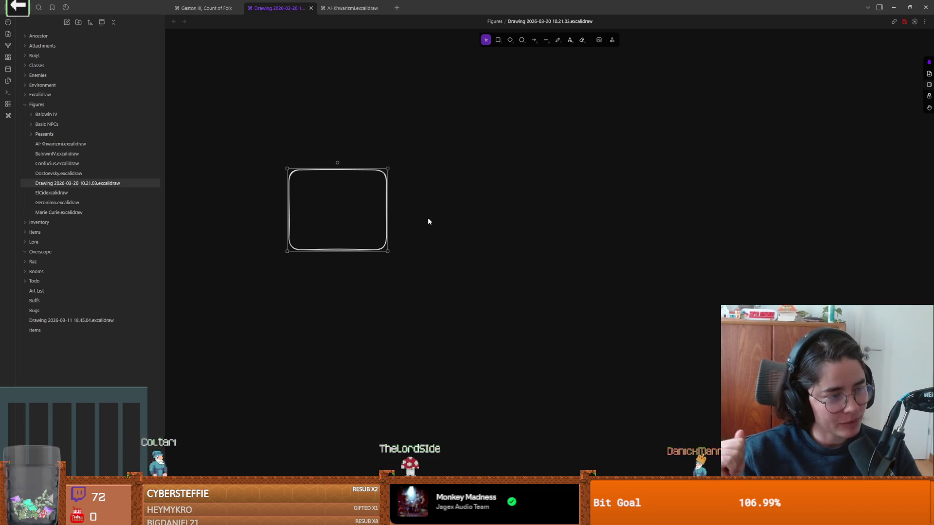
Shift the rounded box up and right, reshape it near-square, and open a label entry on it.
mouse_move(451, 277)
mouse_down()
mouse_move(237, 115)
mouse_move(279, 125)
mouse_move(442, 310)
mouse_up()
mouse_move(337, 211)
mouse_down()
mouse_move(377, 209)
mouse_move(375, 154)
mouse_up()
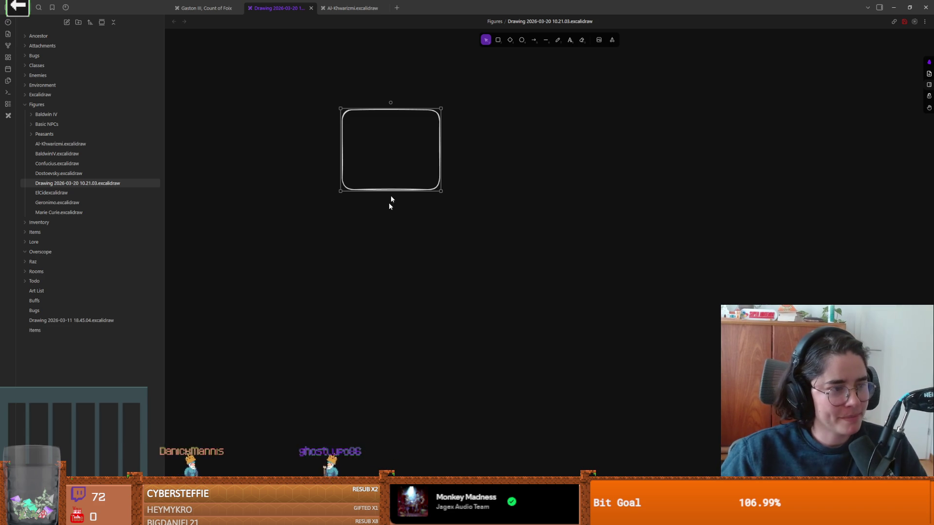
drag(441, 191, 427, 194)
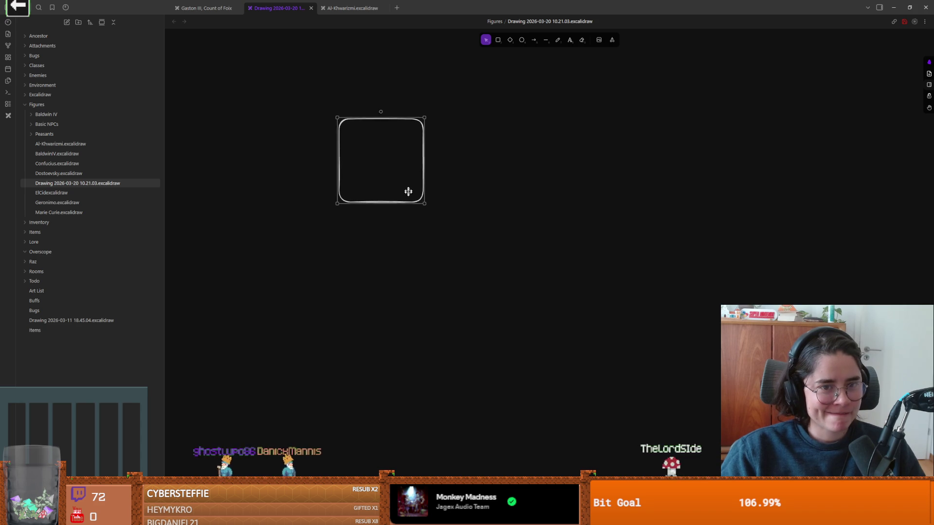
key(Return)
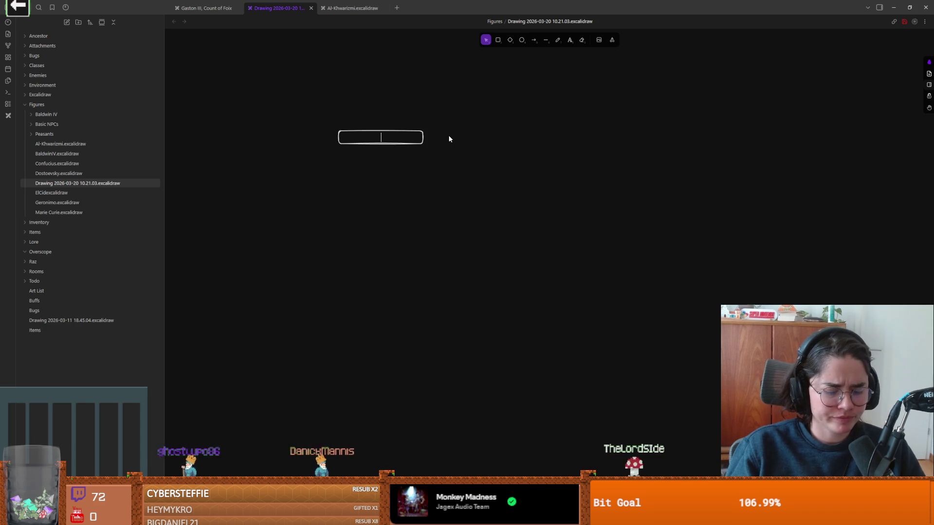
Label the box 'Baldwin', resize it, and write the note 'holy' beneath it.
text(Baldwin)
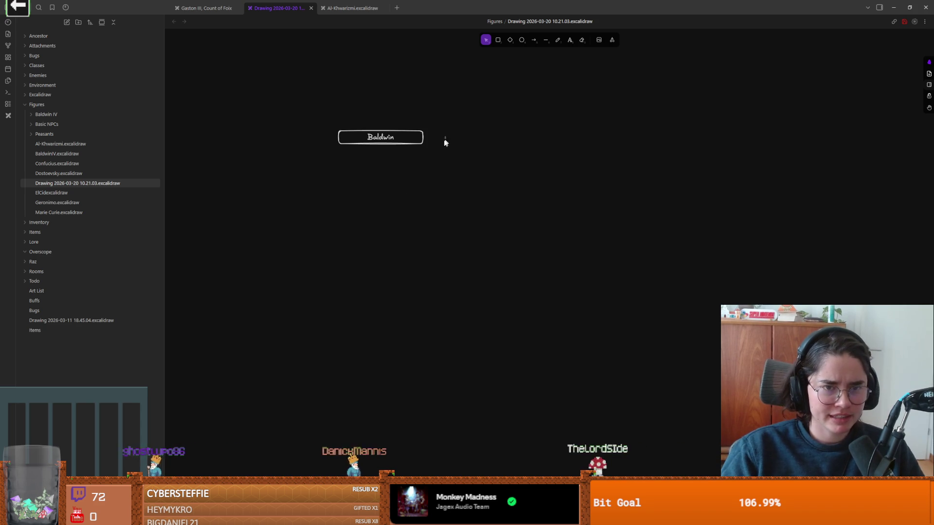
mouse_move(419, 143)
mouse_down()
mouse_move(425, 187)
mouse_move(337, 154)
mouse_up()
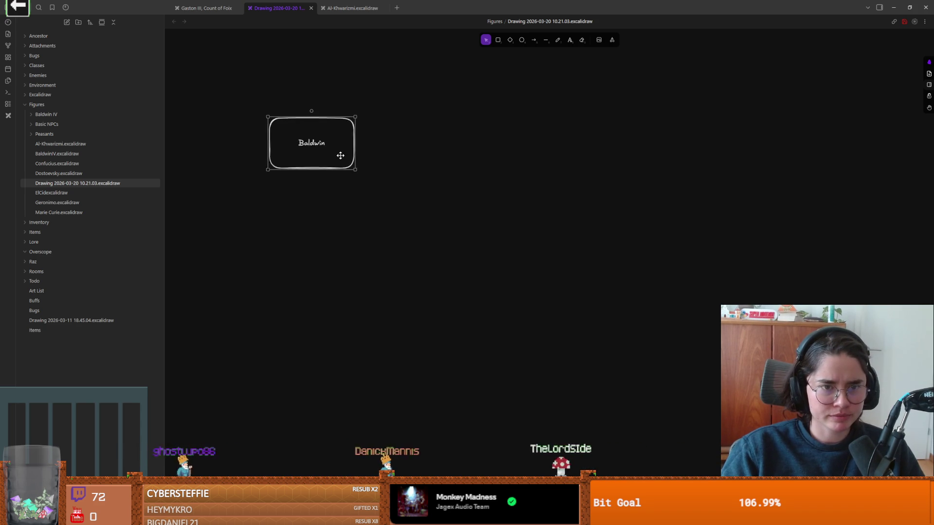
double_click(281, 186)
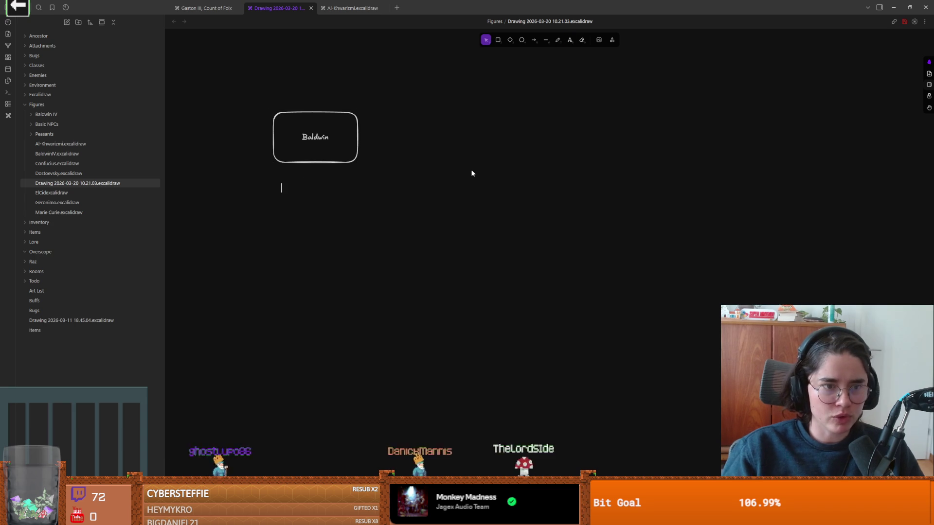
text(Wholy)
key(Escape)
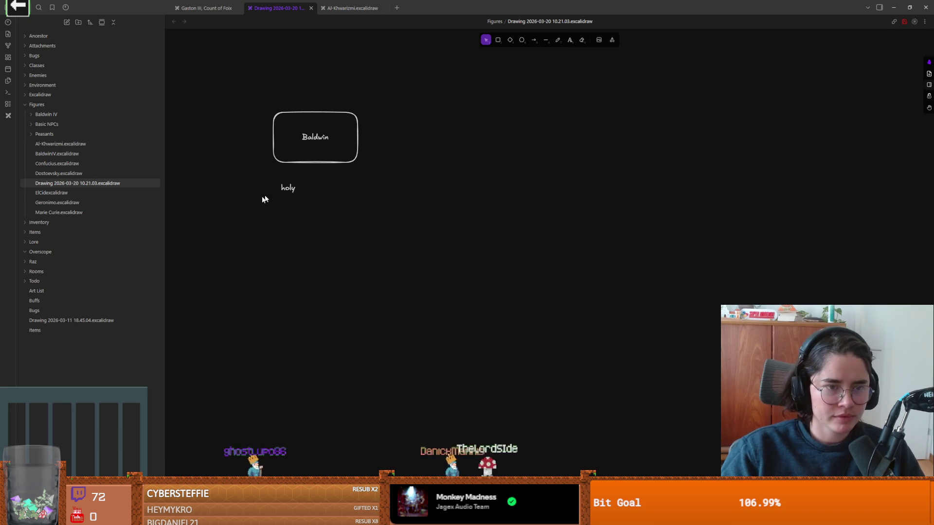
Copy the holy note to its right and retype the copy as 'leprosy'.
drag(293, 187, 333, 184)
double_click(333, 184)
key(BackSpace)
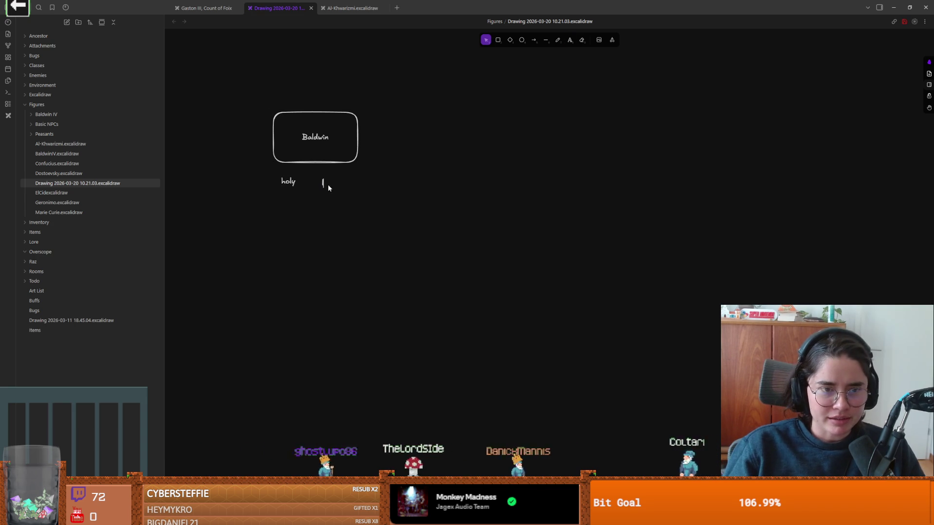
text(leprosy)
click(372, 223)
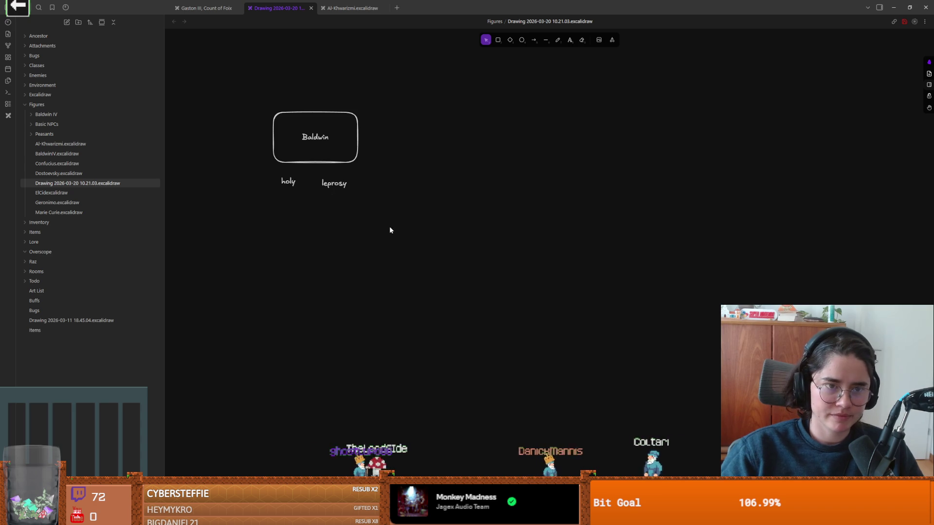
Duplicate the Baldwin box to the right, rename the copy 'Godfrey', and pan the drawing right.
mouse_move(295, 133)
mouse_down()
mouse_move(317, 145)
mouse_move(533, 140)
mouse_move(450, 134)
mouse_up()
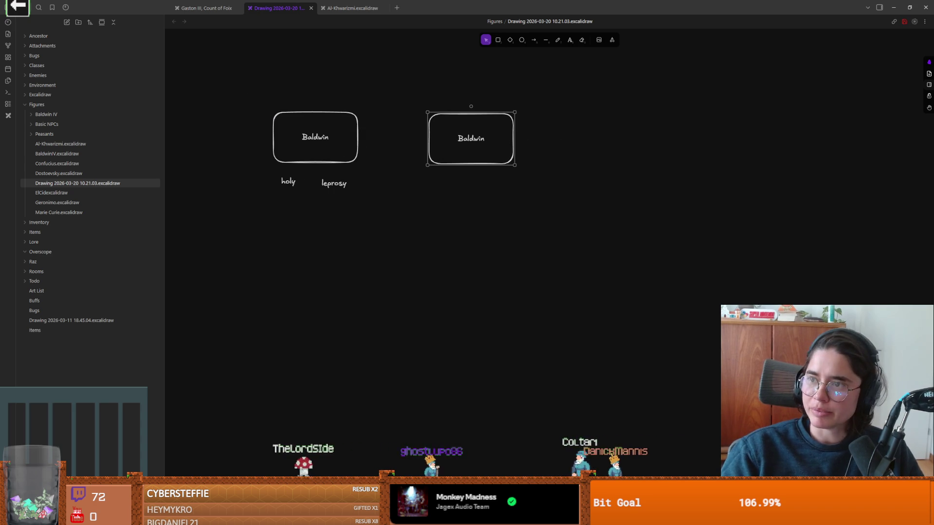
double_click(471, 139)
text(Godfrey)
click(475, 228)
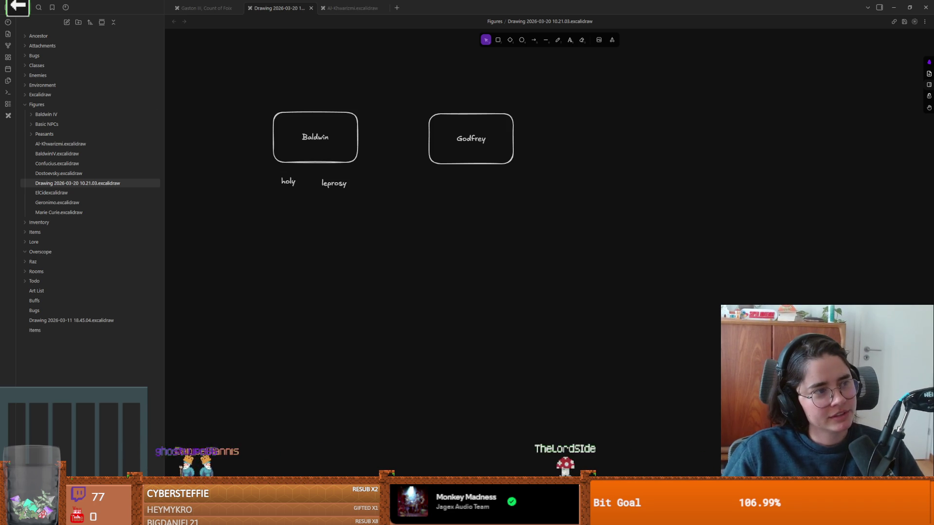
mouse_move(551, 243)
mouse_down()
mouse_move(654, 241)
mouse_move(606, 261)
mouse_up()
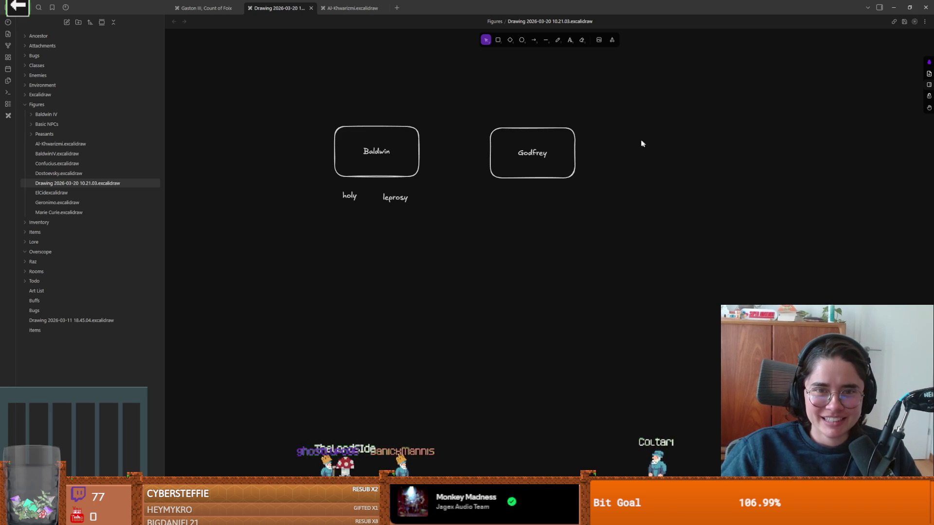
click(570, 39)
Write the note 'defence' below the Godfrey box.
click(506, 195)
text(defence)
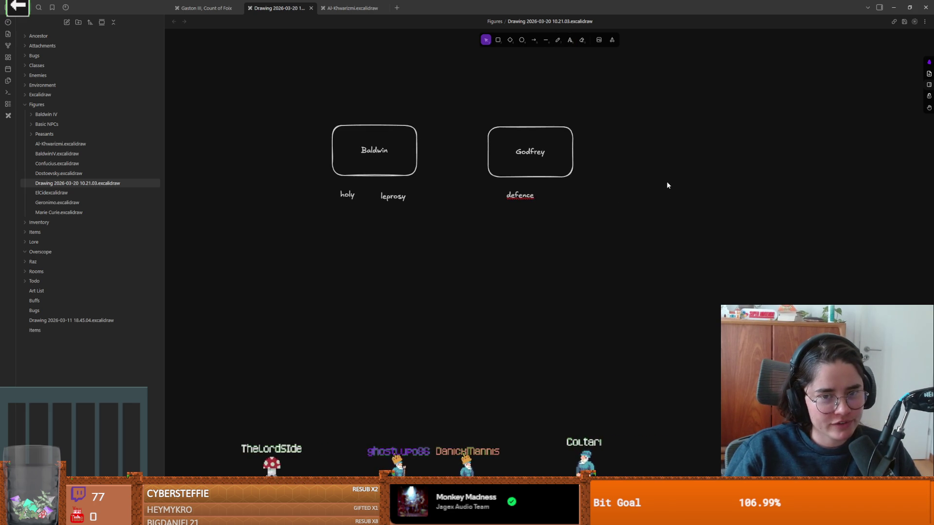
right_click(518, 191)
click(576, 194)
scroll(534, 194, up, 3)
scroll(532, 255, down, 2)
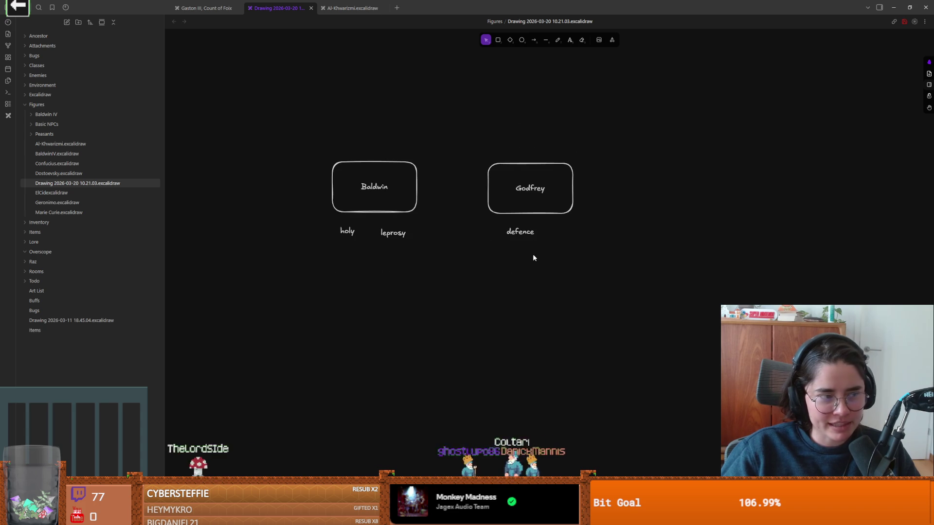
ctrl+scroll(533, 254, up, 4)
Copy the defence note to its right, retype it as 'thorns', and recentre the view.
mouse_move(513, 219)
mouse_down()
mouse_move(496, 219)
mouse_move(563, 221)
mouse_up()
key(ctrl+d)
double_click(563, 221)
text(thorns)
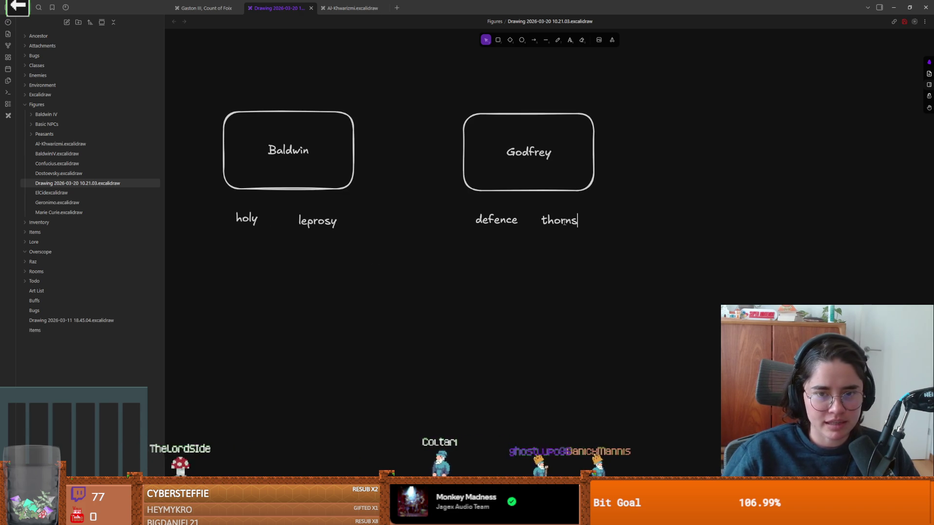
click(656, 236)
mouse_move(657, 236)
mouse_down()
mouse_move(469, 287)
mouse_move(503, 250)
mouse_up()
ctrl+scroll(466, 285, down, 3)
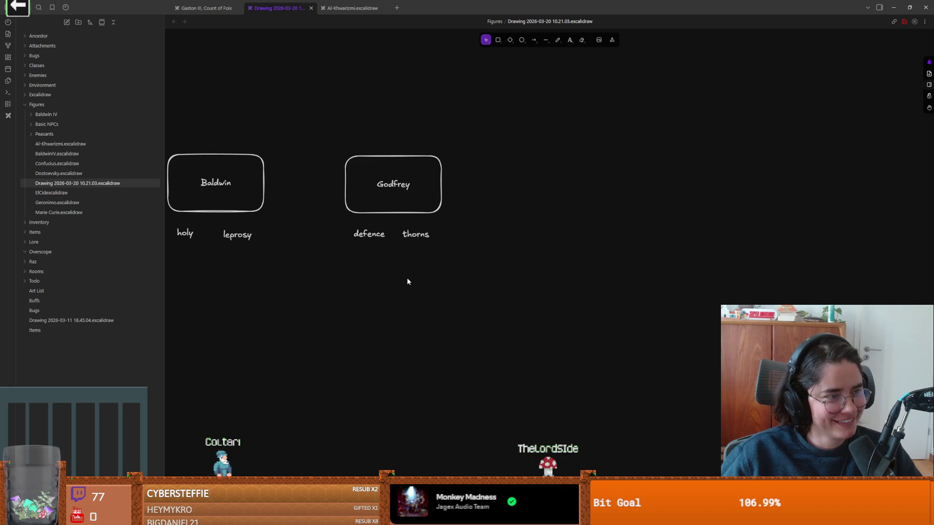
scroll(408, 280, up, 1)
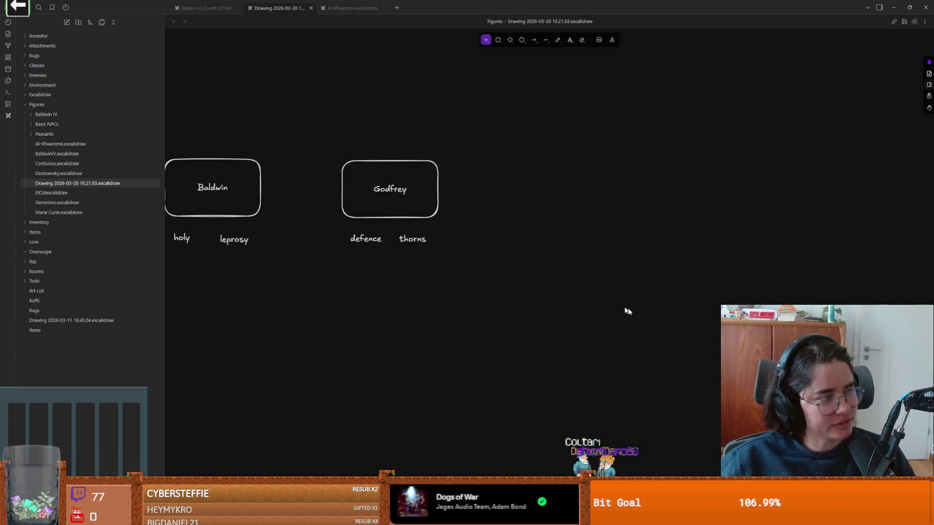
scroll(592, 282, left, 2)
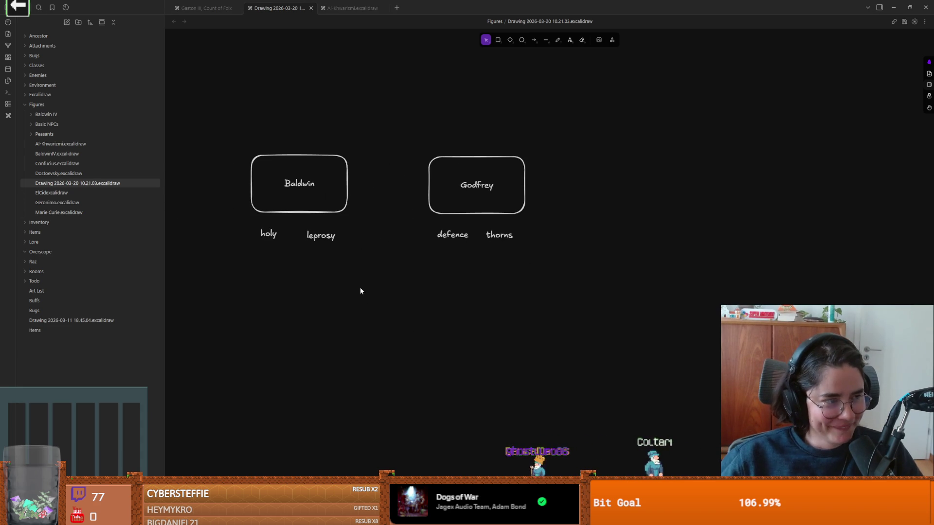
scroll(360, 289, right, 1)
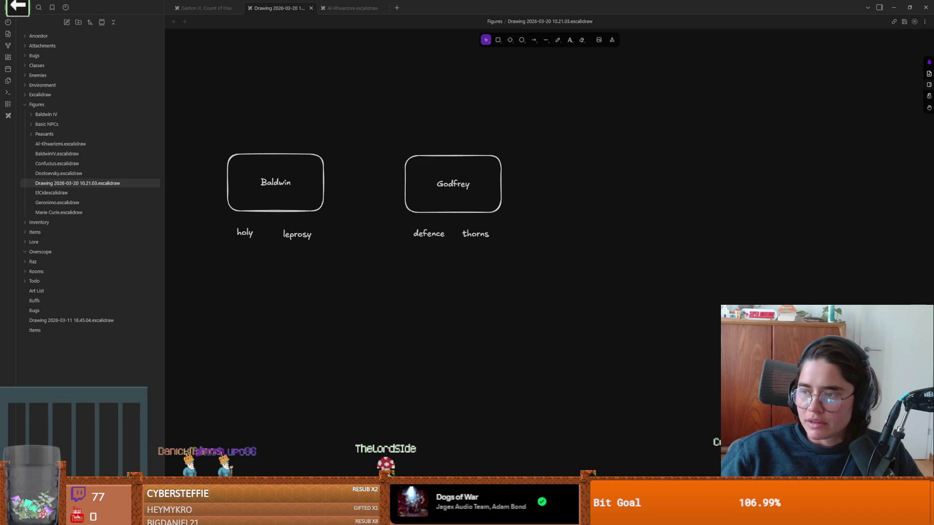
click(498, 40)
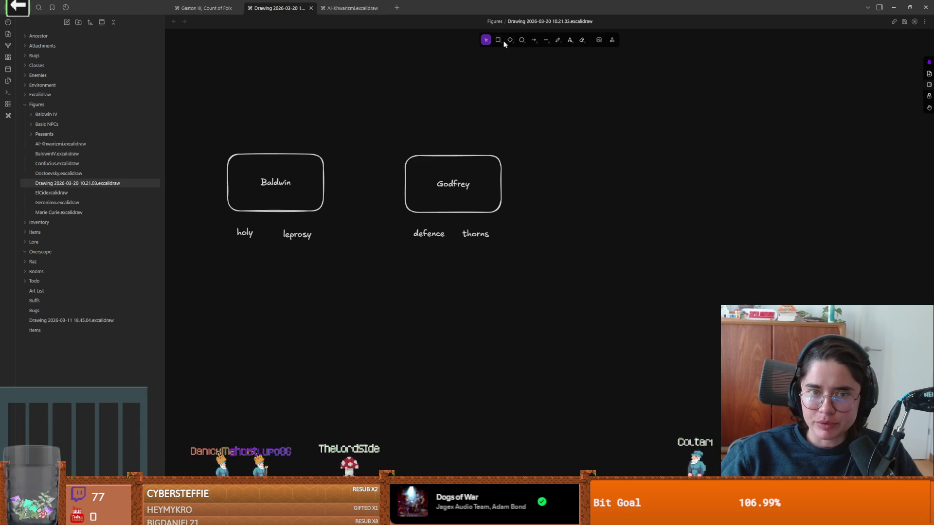
mouse_move(538, 145)
mouse_down()
mouse_move(670, 221)
mouse_move(598, 183)
mouse_up()
Undo the stray edit, delete the empty box, and copy Godfrey to the right as 'El Cid'.
key(ctrl+z)
key(ctrl+z)
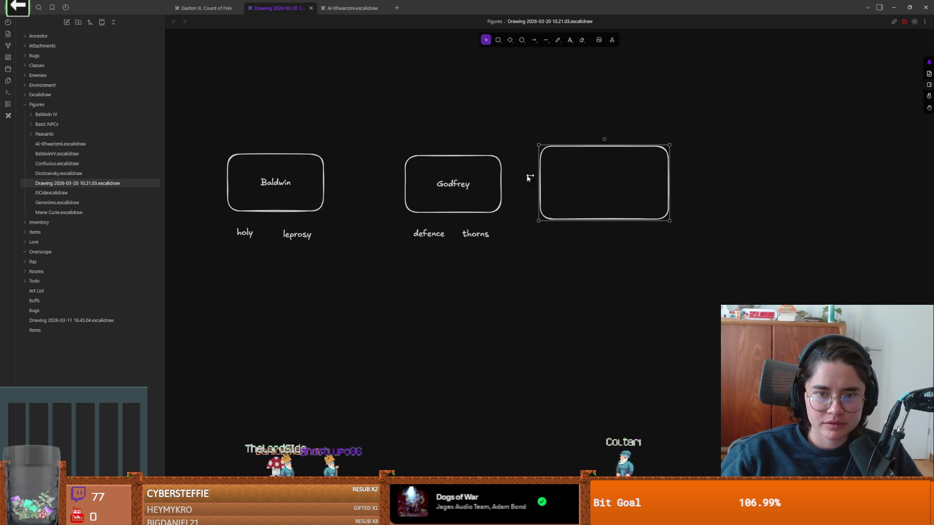
key(Delete)
click(447, 184)
drag(447, 184, 596, 191)
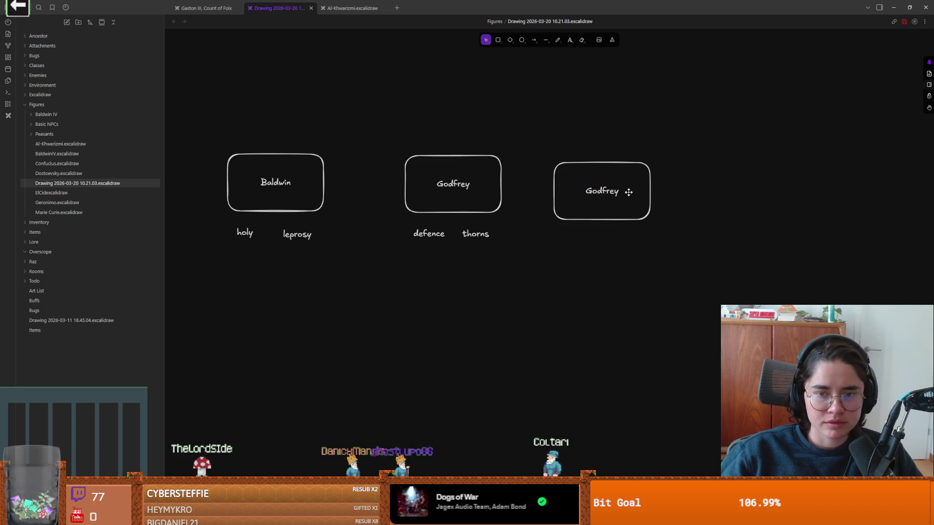
text(El Cid)
click(659, 162)
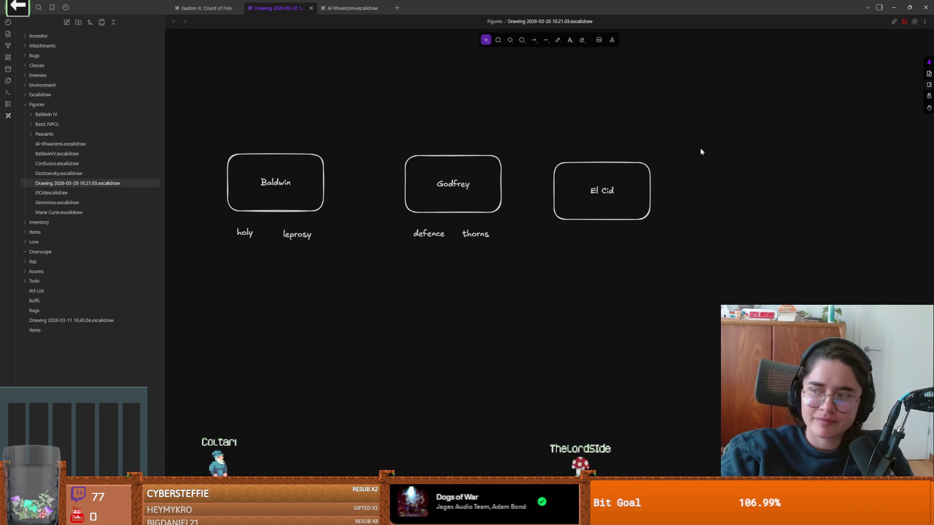
Shift the Godfrey group and the El Cid box left to even the spacing.
drag(593, 181, 590, 171)
click(517, 139)
drag(517, 138, 375, 260)
drag(451, 204, 422, 202)
click(530, 200)
drag(600, 189, 582, 187)
click(692, 190)
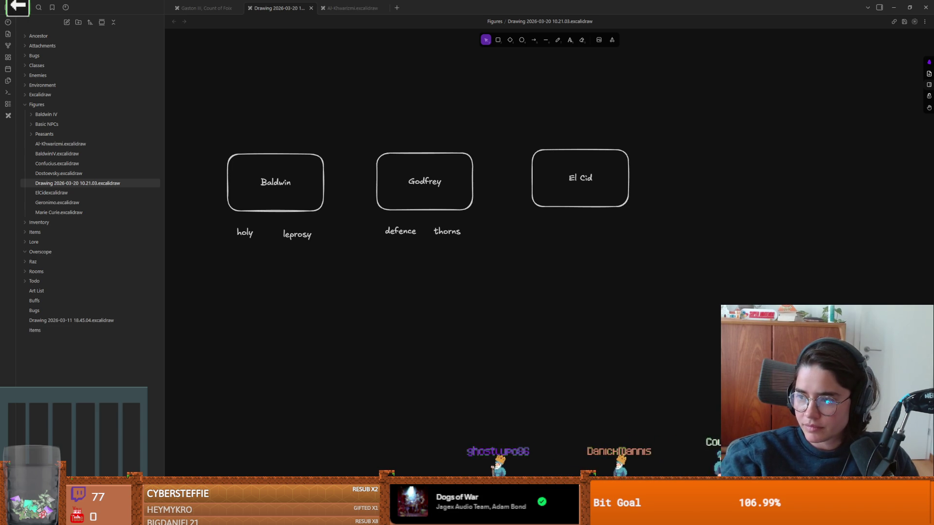
Duplicate the El Cid box to its right and rename the copy 'Frederick II'.
click(618, 206)
drag(601, 202, 694, 230)
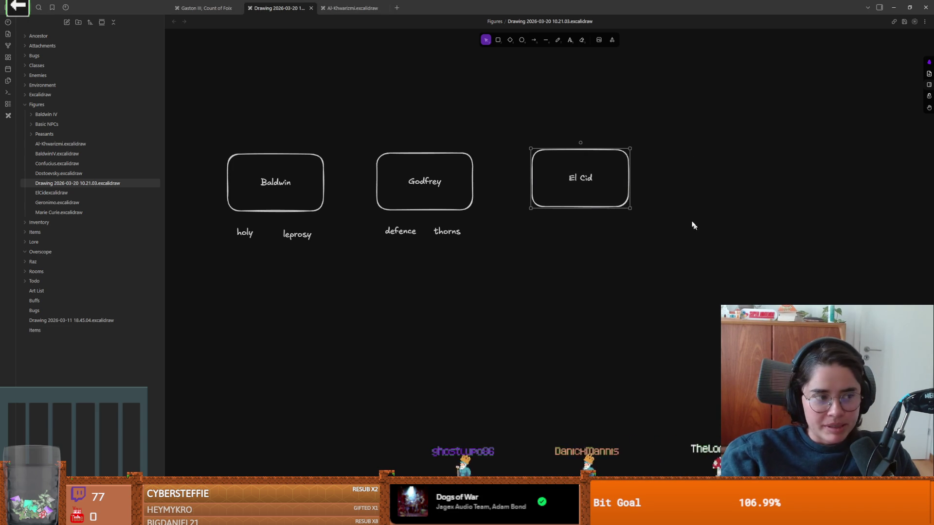
drag(709, 189, 567, 183)
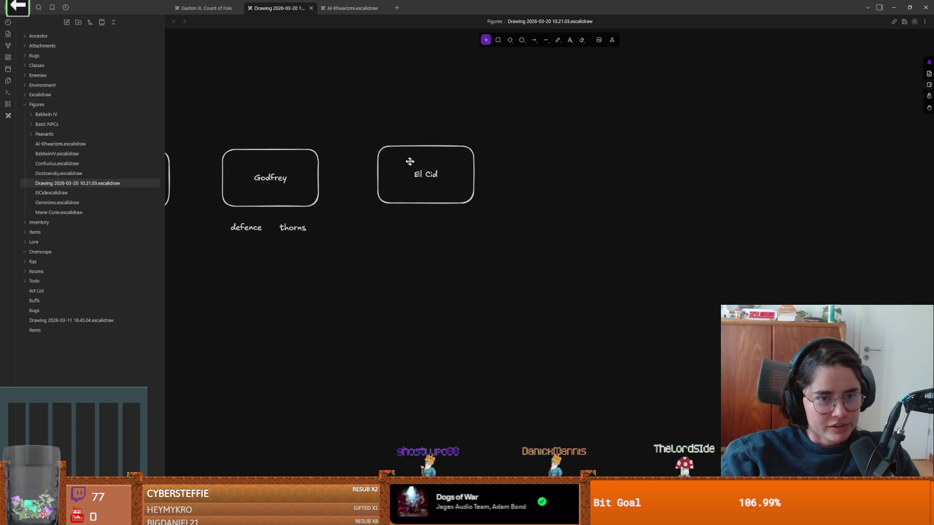
mouse_move(437, 160)
mouse_down()
mouse_move(445, 178)
mouse_move(557, 165)
mouse_up()
double_click(546, 178)
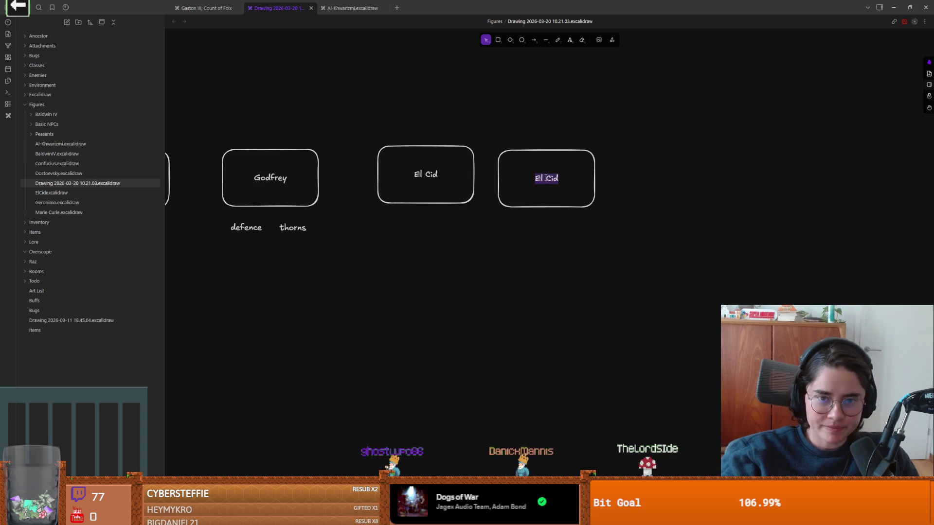
key(alt+Tab)
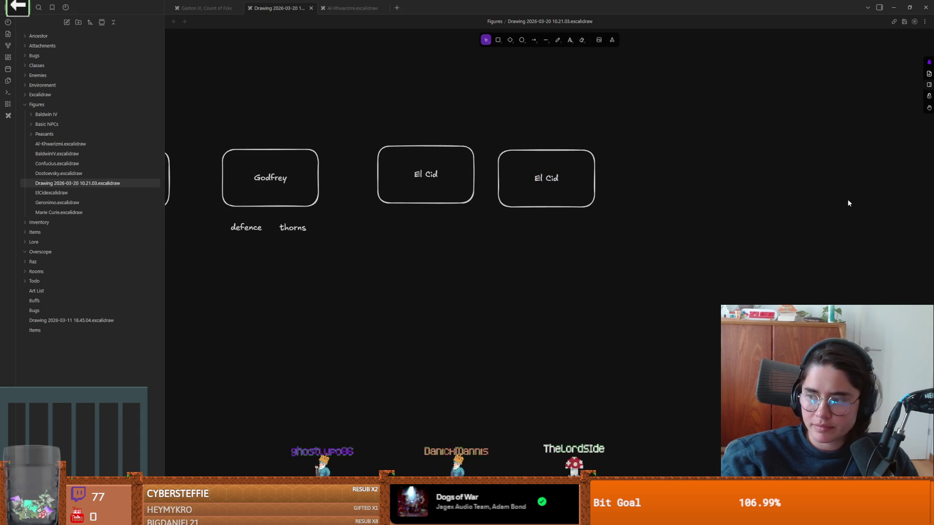
key(alt+Tab)
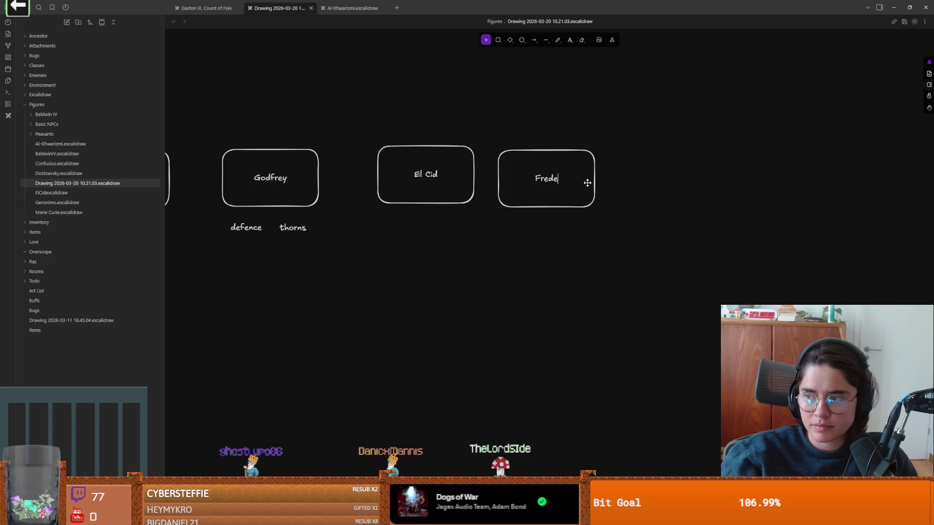
text(rick II)
click(651, 182)
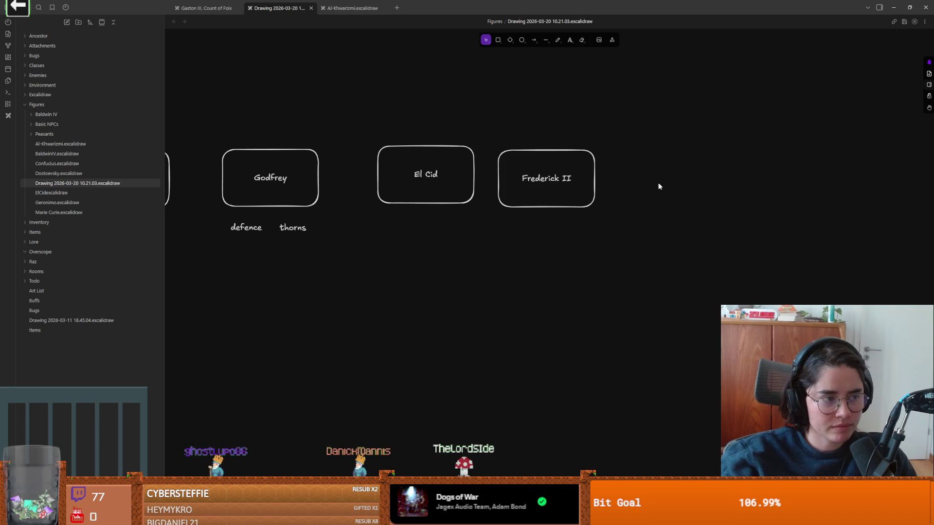
Duplicate the Frederick II box to its right and rename it 'Eleanor of Aquitaine'.
mouse_move(623, 146)
mouse_down()
mouse_move(462, 236)
mouse_move(487, 234)
mouse_up()
mouse_move(549, 178)
mouse_down()
mouse_move(506, 221)
mouse_move(696, 165)
mouse_move(690, 180)
mouse_up()
double_click(694, 183)
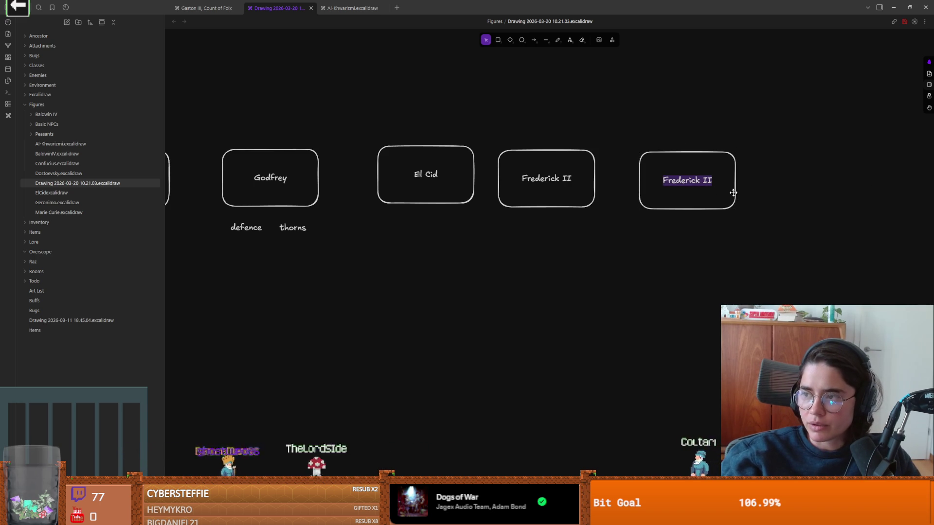
double_click(669, 182)
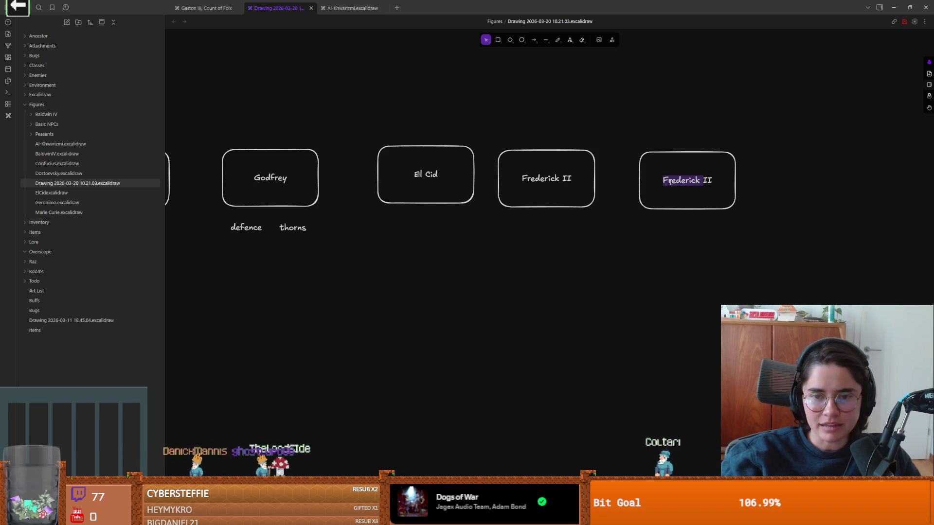
key(BackSpace)
text(Eleanor of Aquitaine)
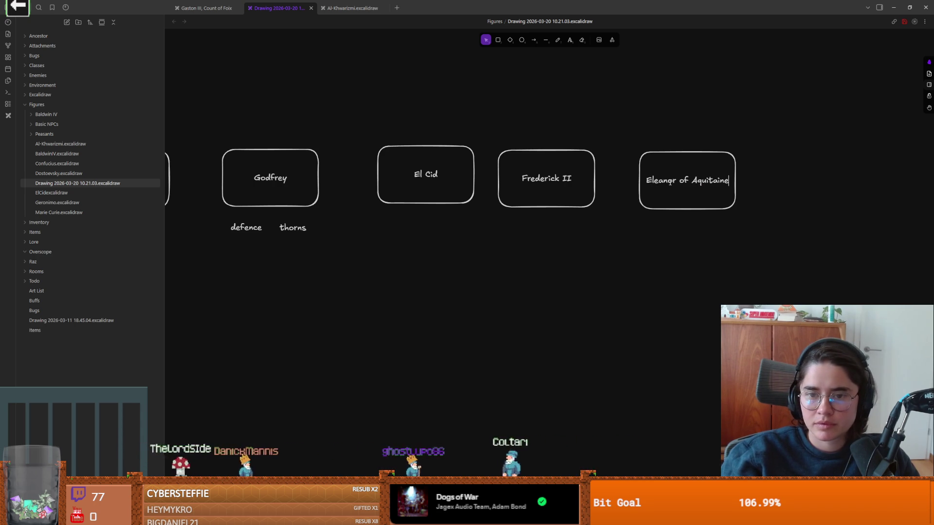
key(Escape)
scroll(473, 246, left, 5)
scroll(413, 226, down, 2)
Move the whole row of figure boxes and notes slightly lower on the canvas.
drag(780, 115, 102, 241)
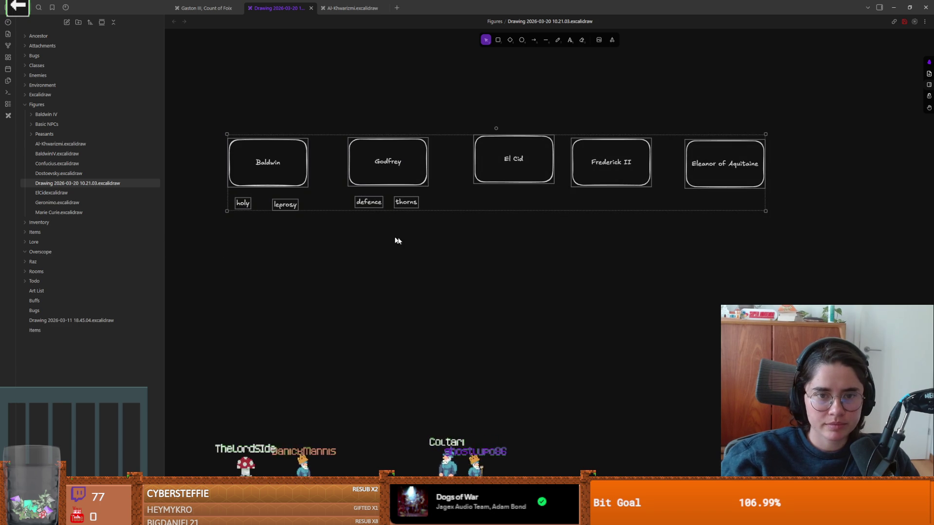
mouse_move(386, 173)
mouse_down()
mouse_move(442, 195)
mouse_move(417, 177)
mouse_move(392, 194)
mouse_up()
mouse_move(813, 139)
mouse_down()
mouse_move(585, 220)
mouse_move(641, 204)
mouse_up()
shift+click(605, 214)
click(371, 226)
scroll(492, 202, left, 2)
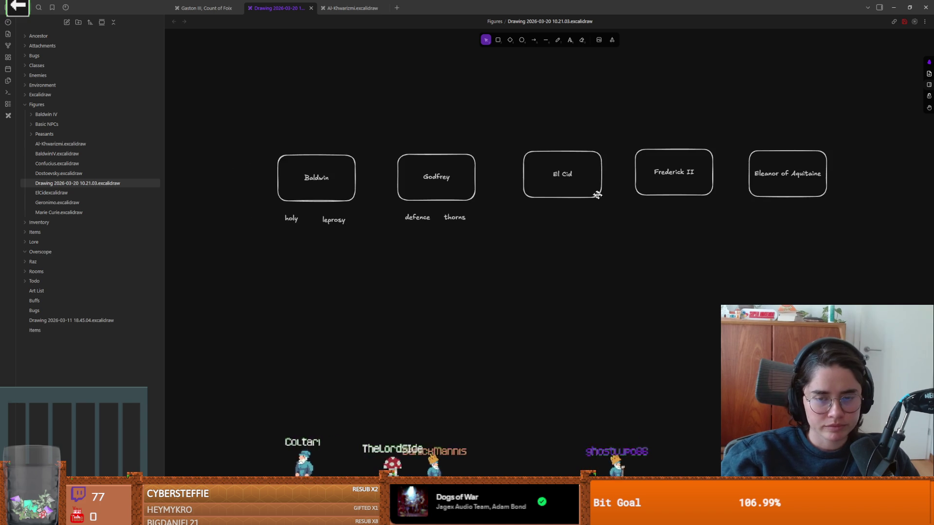
scroll(584, 188, right, 1)
Write the note 'mercenary - shops' under El Cid, fixing the misspelling.
double_click(516, 214)
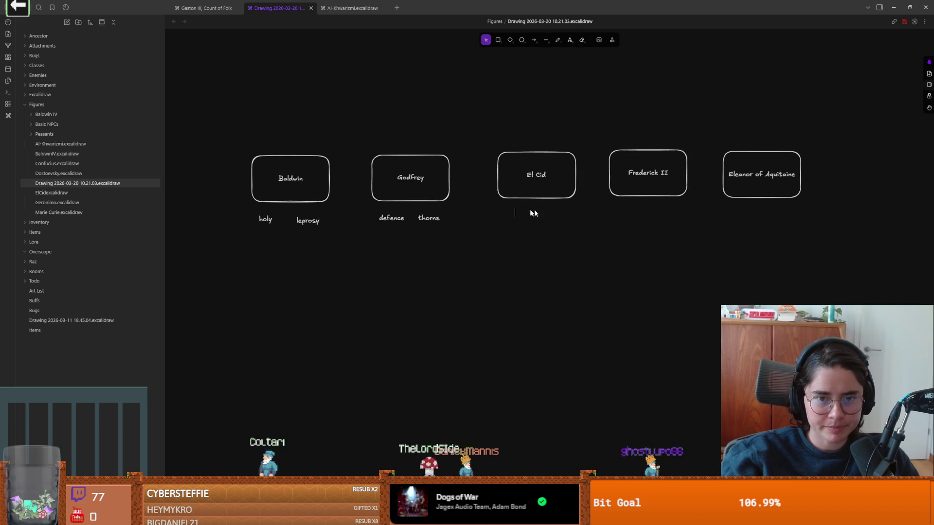
text(mercernary)
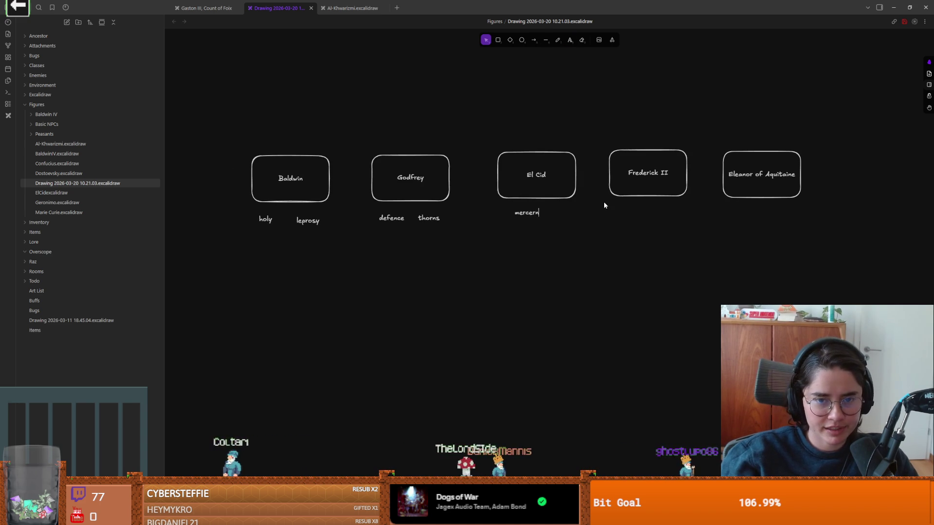
key(ctrl+a)
key(BackSpace)
text(mercenar)
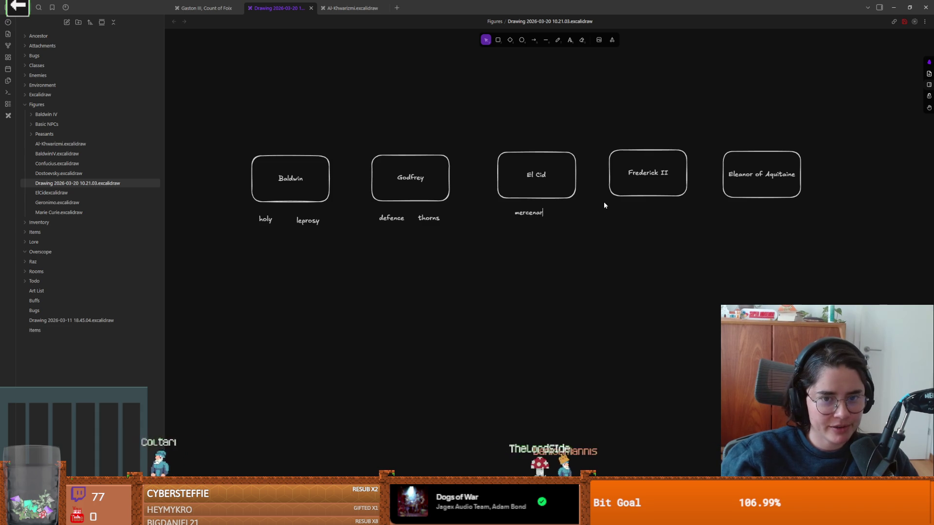
text(y - sh)
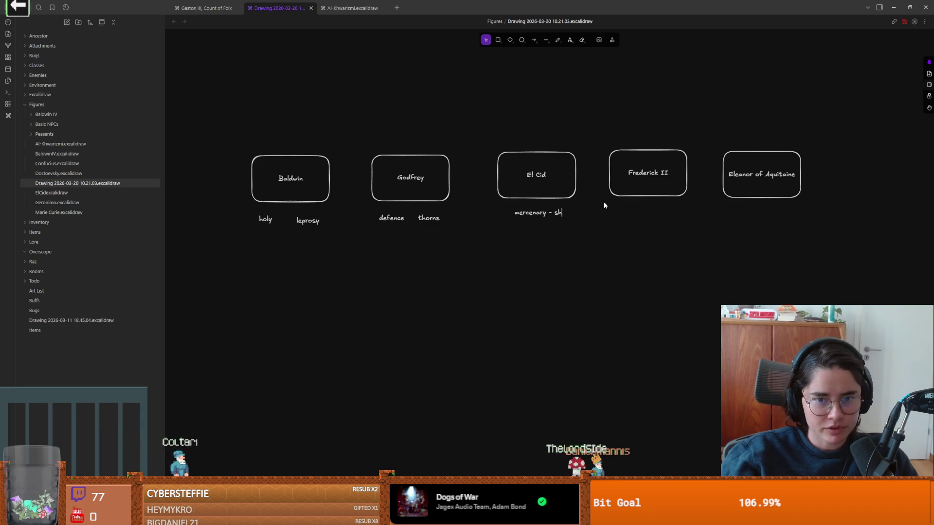
text(ops)
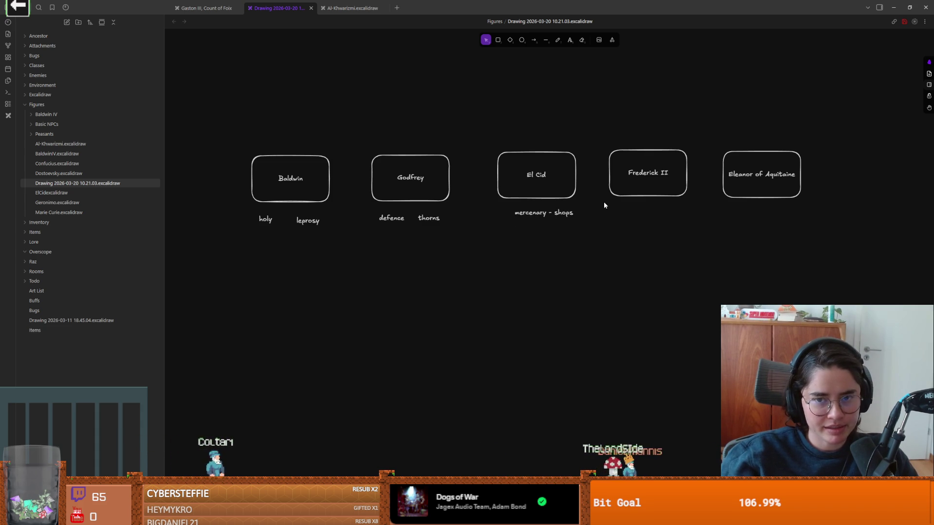
drag(561, 216, 548, 217)
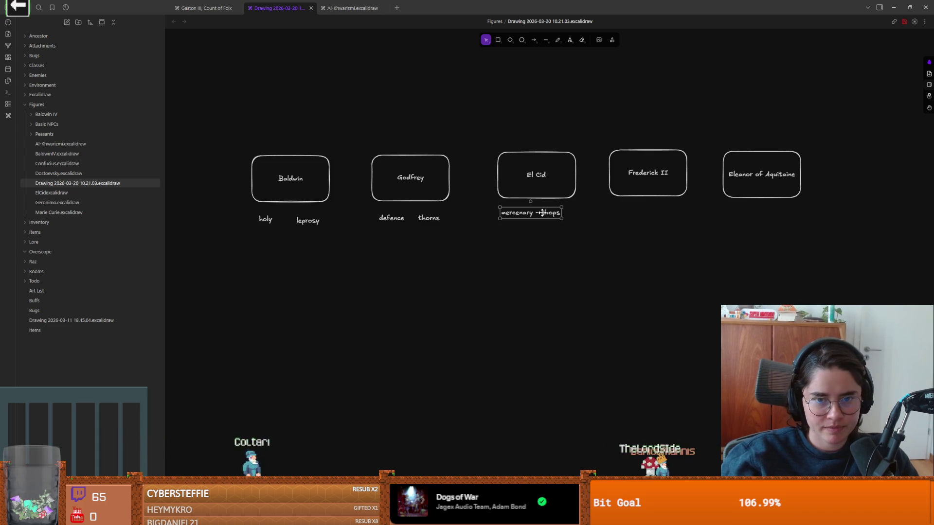
click(543, 230)
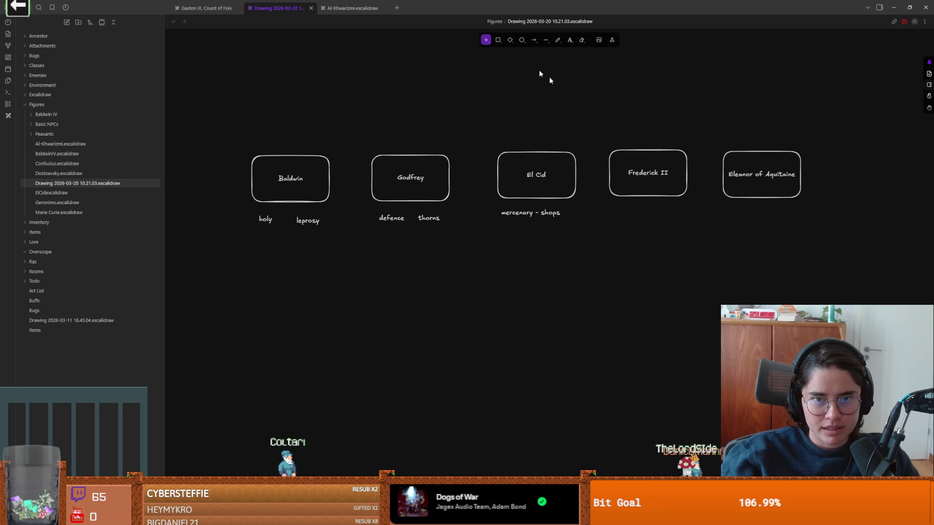
Add the note 'endurance' under the Eleanor of Aquitaine box.
click(568, 41)
click(742, 214)
text(endurance)
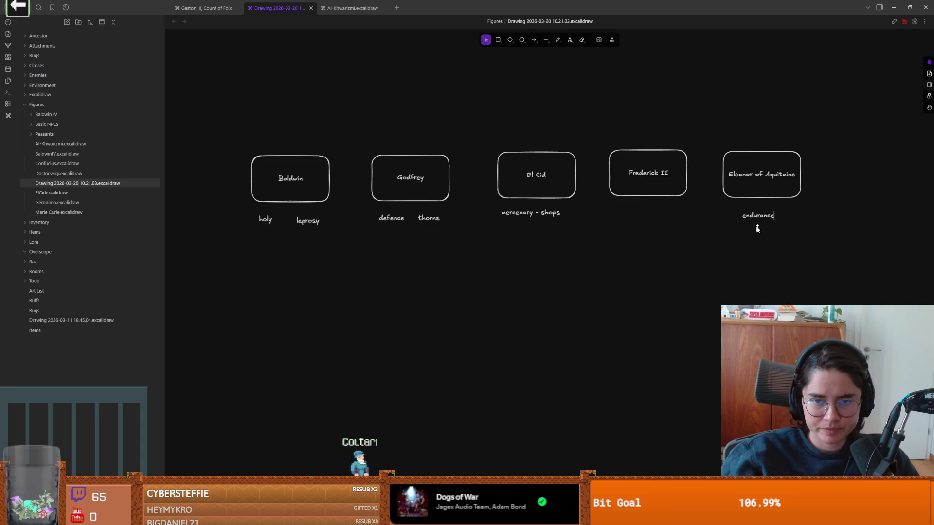
key(Escape)
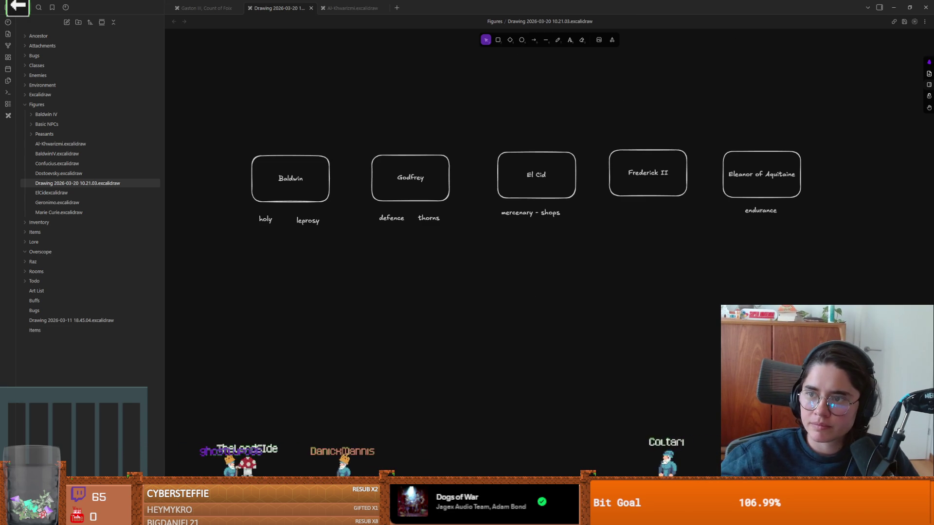
key(alt+Tab)
Open the El Cid wiki result and continue past the ad-blocker prompt without supporting.
click(195, 131)
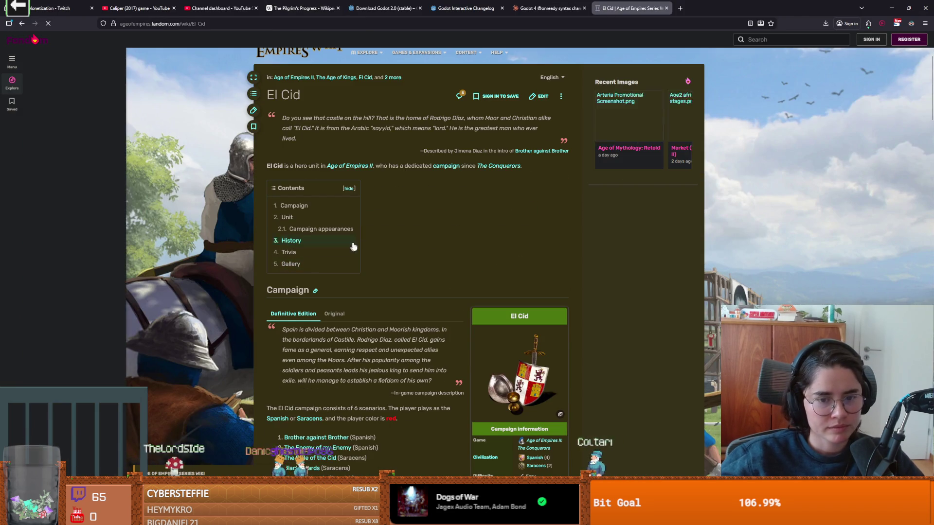
mouse_move(305, 127)
mouse_down()
mouse_move(283, 118)
mouse_move(375, 119)
mouse_up()
click(377, 131)
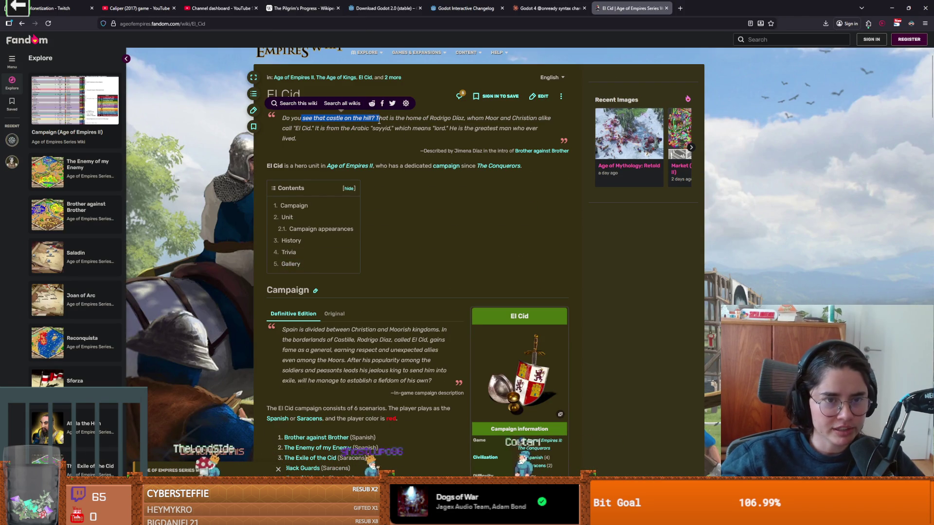
click(377, 119)
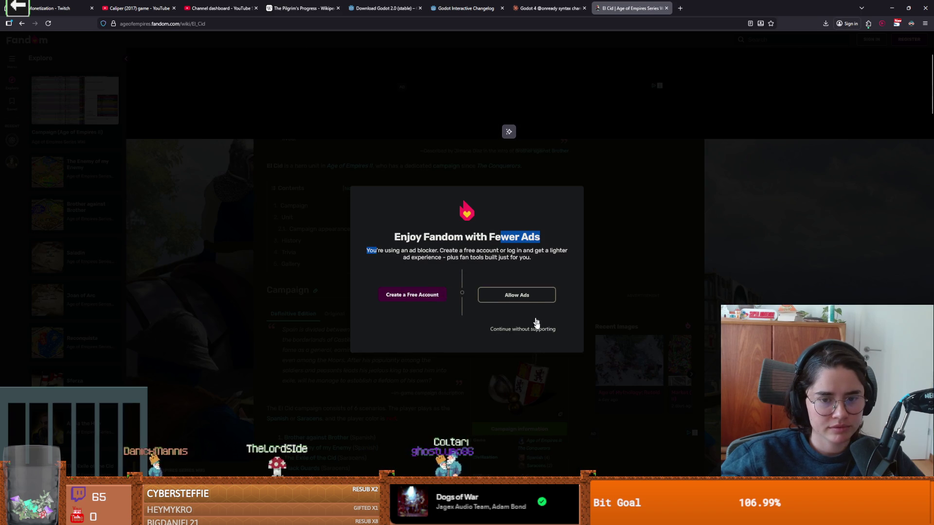
click(522, 329)
Highlight passages of the El Cid opening quote, including the word sayyid.
scroll(375, 201, up, 2)
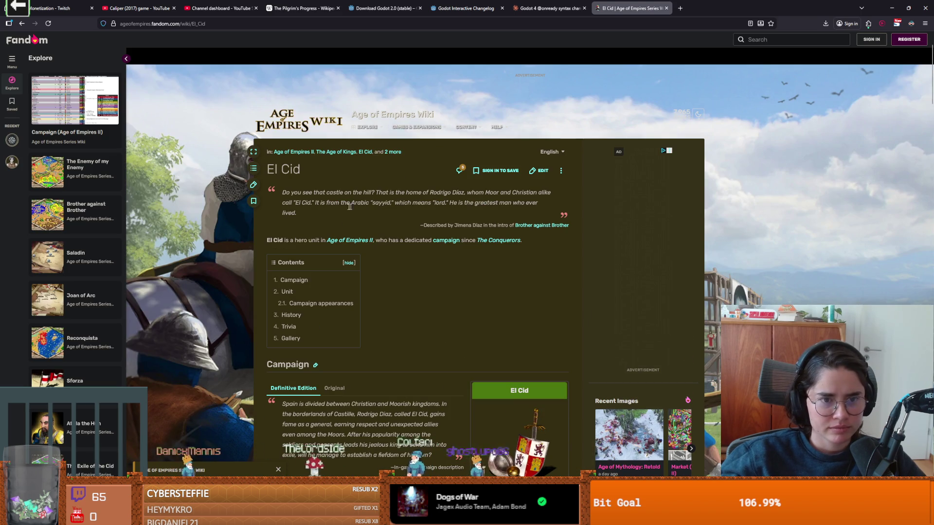
drag(448, 193, 464, 199)
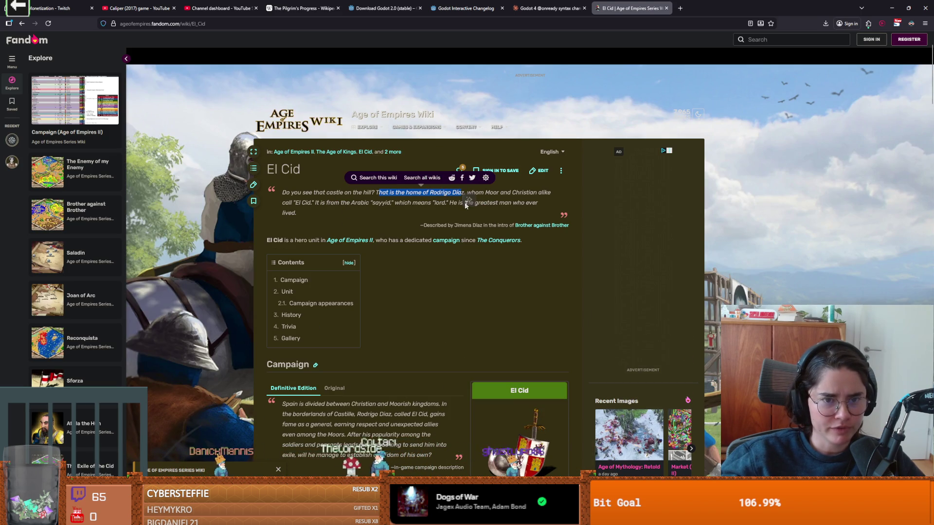
click(454, 203)
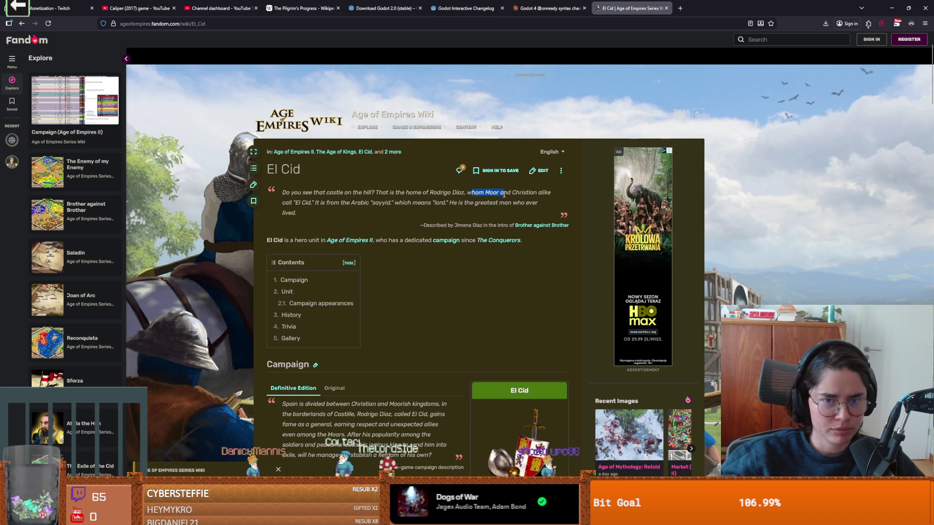
mouse_move(551, 194)
mouse_down()
mouse_move(291, 204)
mouse_move(373, 203)
mouse_up()
click(363, 212)
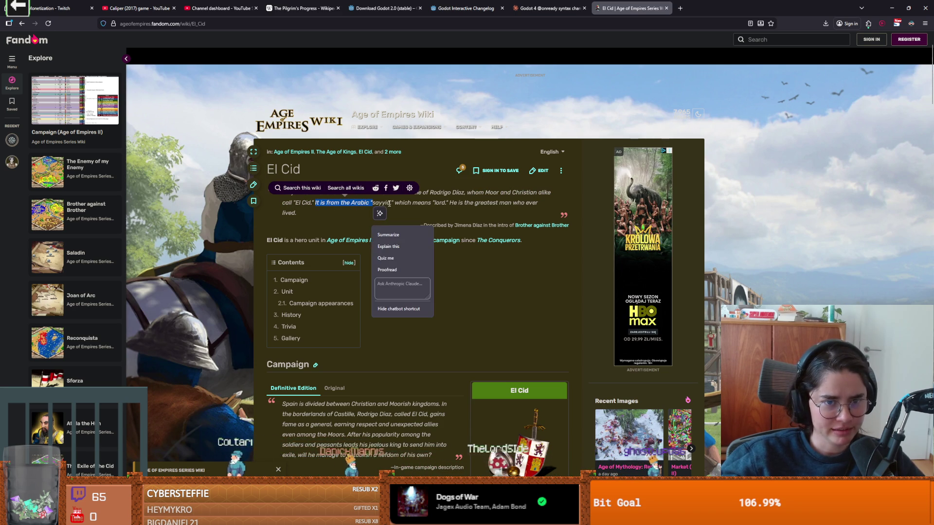
click(390, 203)
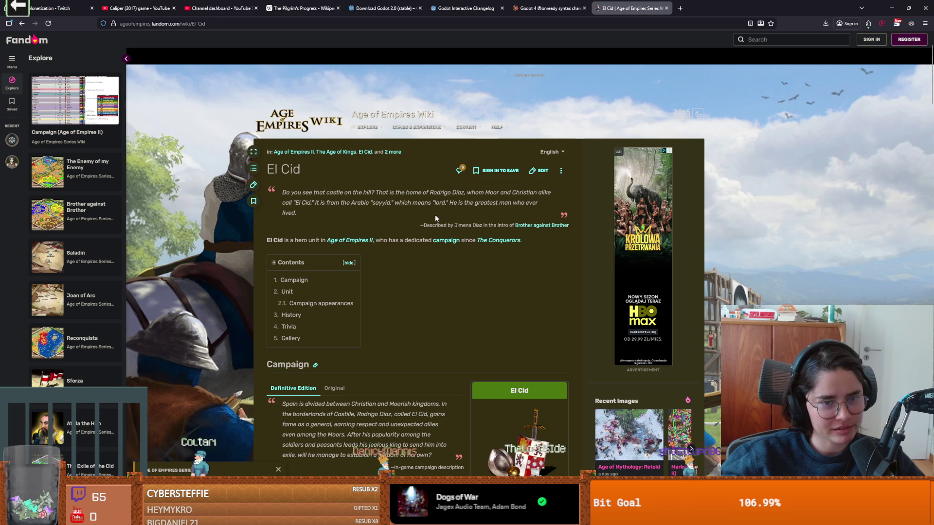
double_click(380, 203)
click(401, 213)
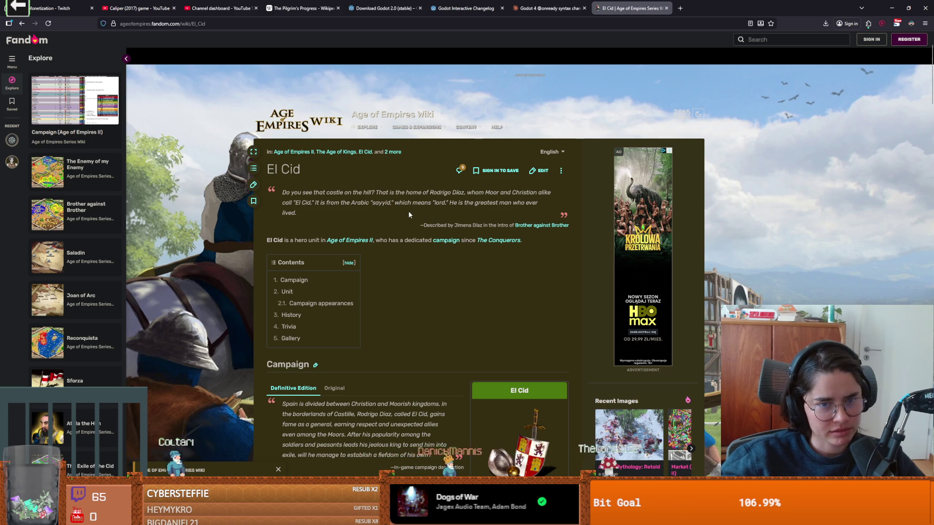
drag(401, 204, 456, 214)
click(457, 215)
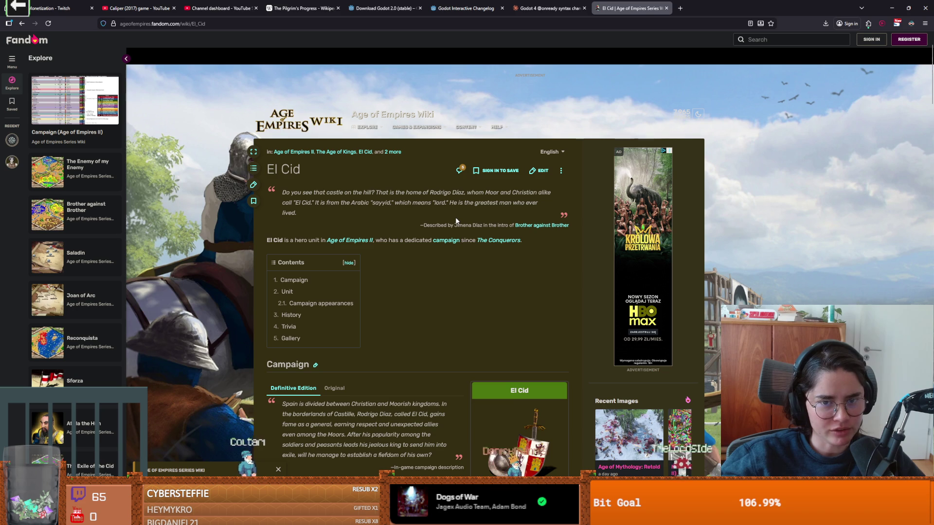
Scroll down to the El Cid Unit section, then return to the Obsidian drawing.
scroll(321, 230, down, 1)
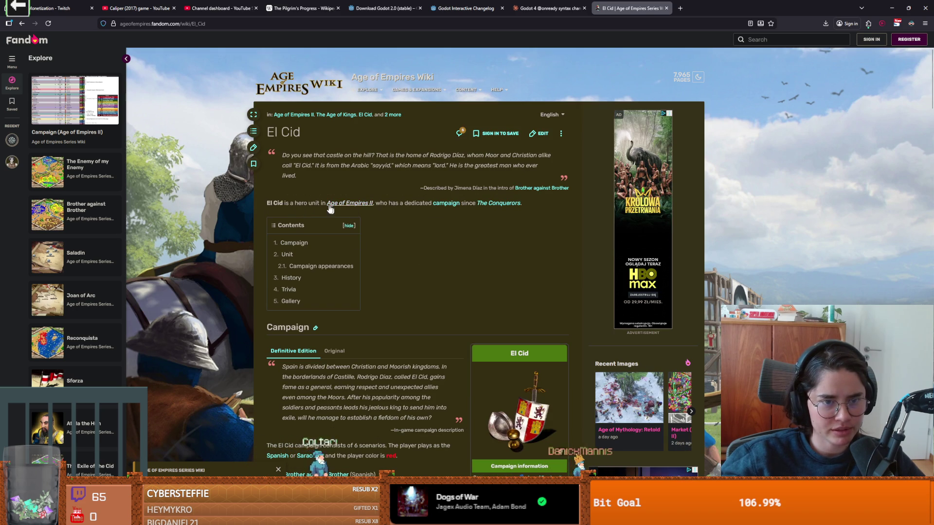
scroll(392, 258, down, 3)
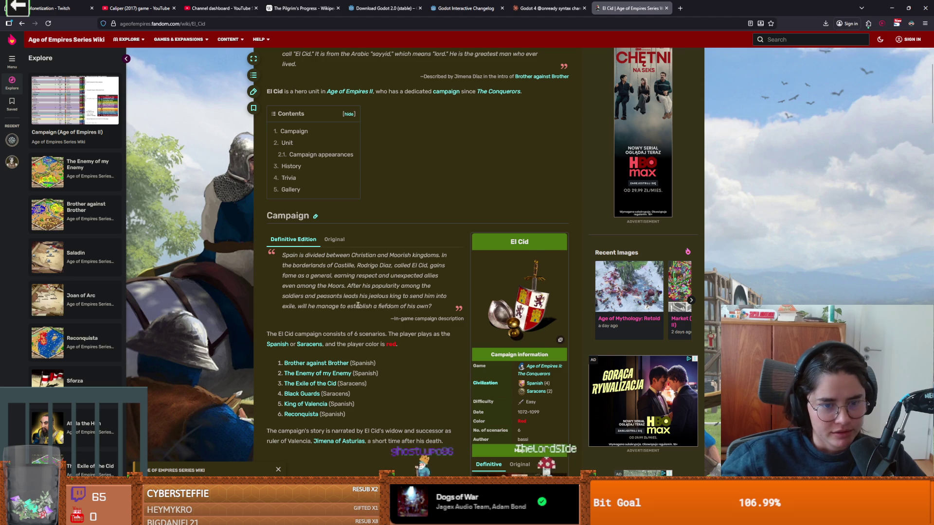
scroll(354, 305, down, 6)
scroll(357, 347, down, 2)
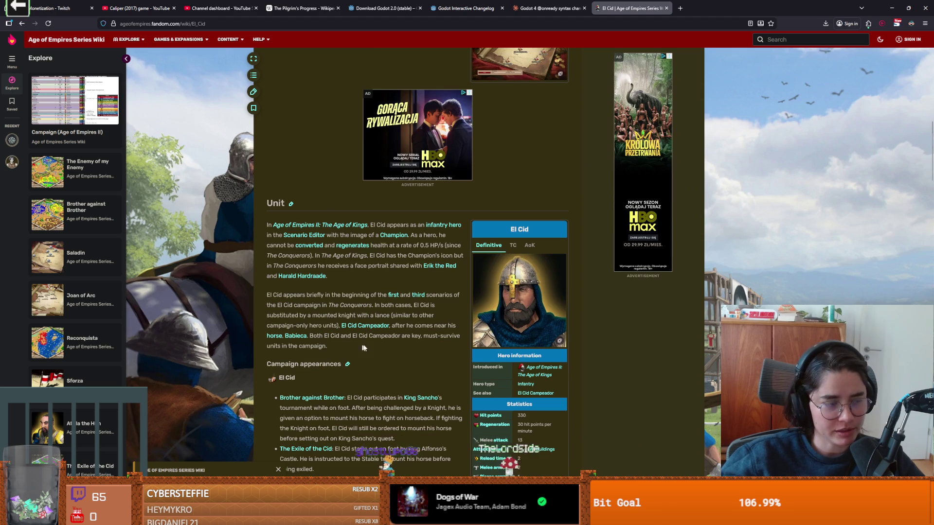
scroll(384, 352, down, 3)
scroll(379, 354, up, 3)
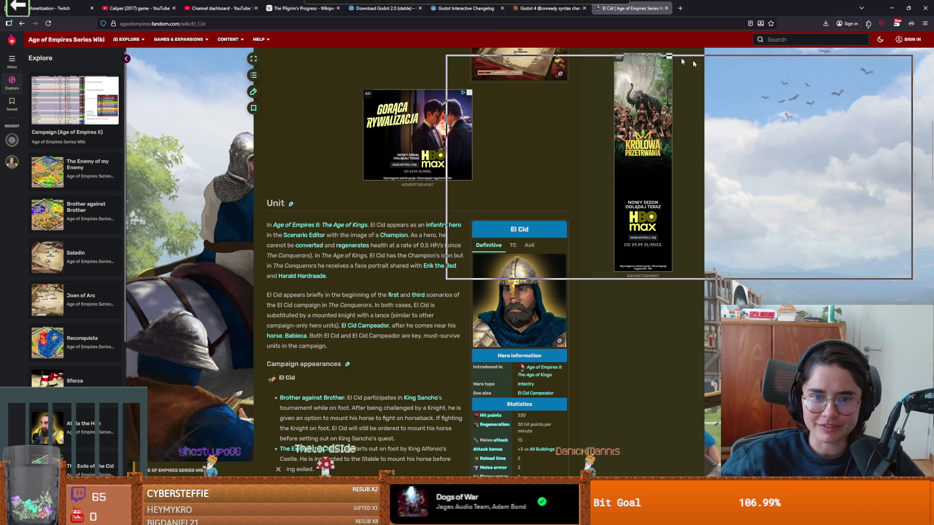
key(alt+Tab)
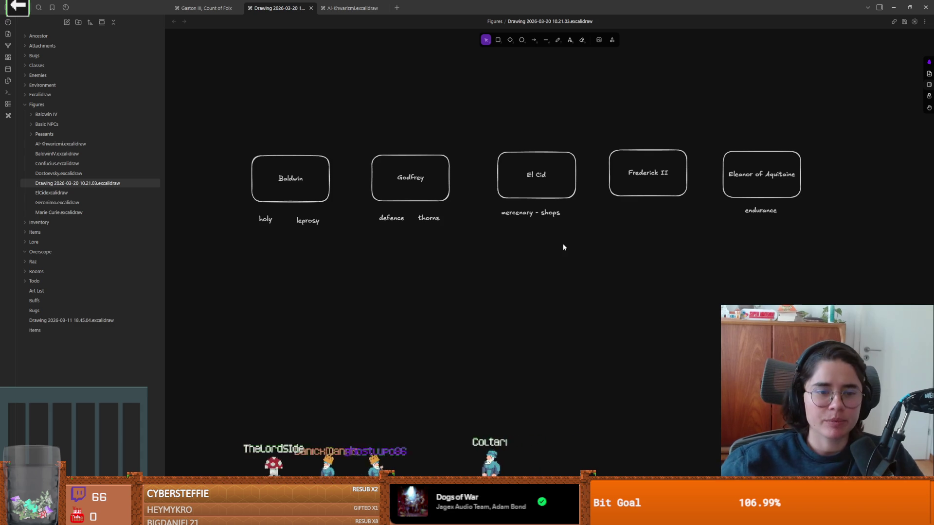
Marquee-select all five figure boxes with their ability notes and drag the group right and down.
mouse_move(229, 111)
mouse_down()
mouse_move(354, 267)
mouse_move(182, 92)
mouse_move(365, 269)
mouse_move(207, 115)
mouse_move(390, 281)
mouse_move(383, 278)
mouse_up()
drag(382, 278, 303, 196)
drag(211, 121, 886, 290)
drag(523, 234, 562, 251)
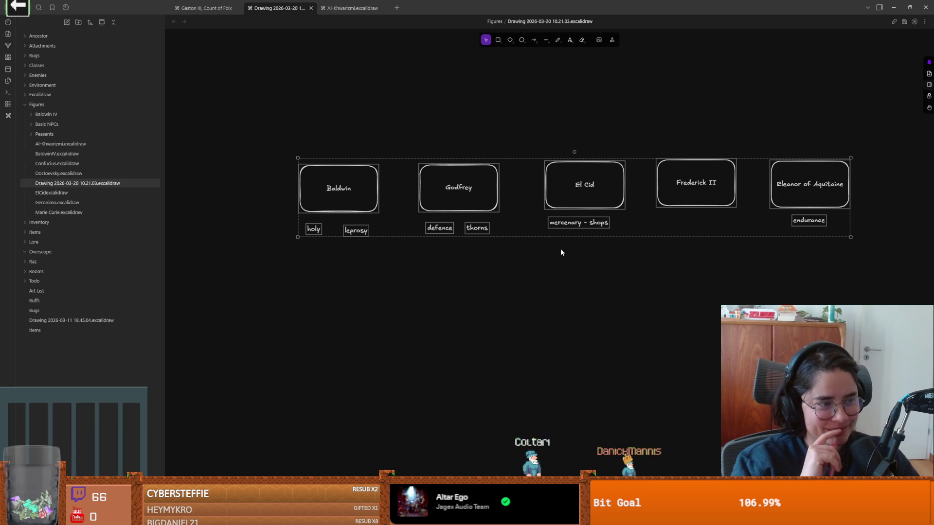
Find the Age of Empires II: Definitive Edition trailer, pause it, and expand it to full-screen view.
key(Escape)
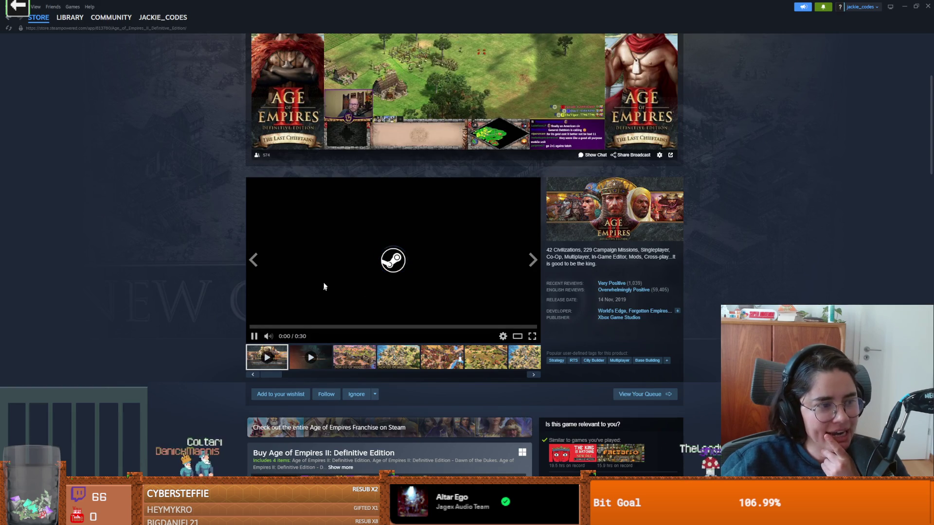
scroll(302, 286, down, 1)
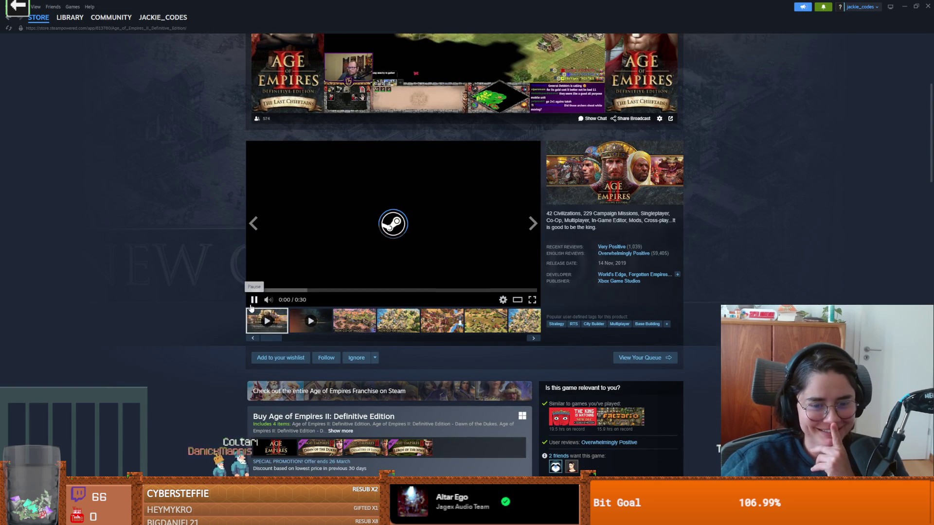
scroll(231, 301, down, 1)
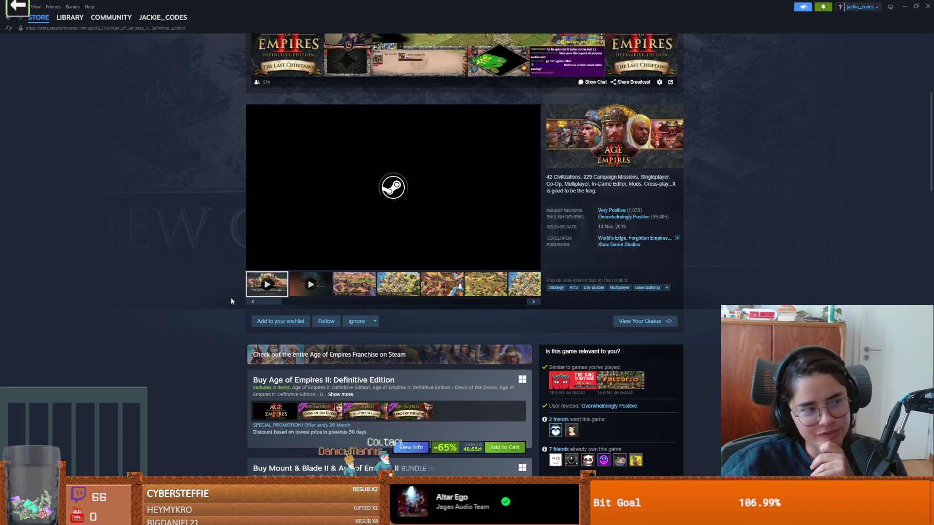
scroll(231, 301, down, 3)
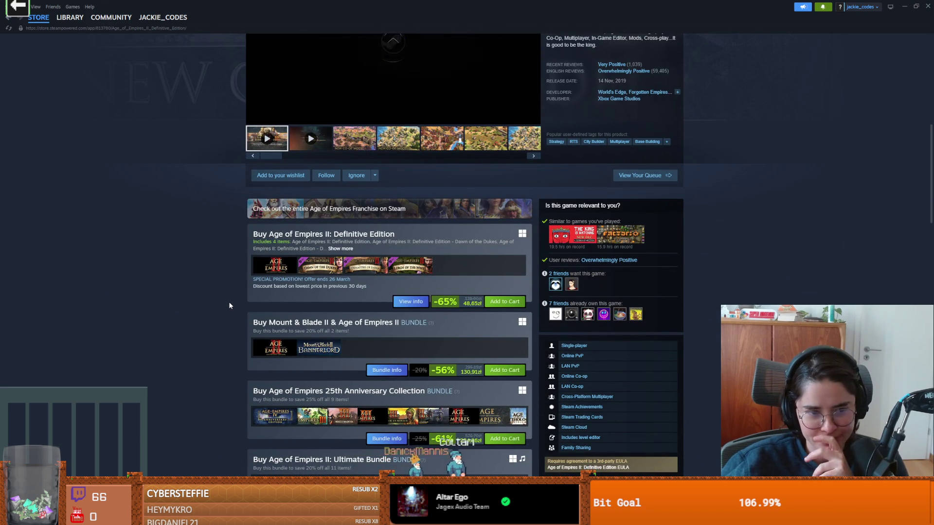
scroll(231, 306, up, 3)
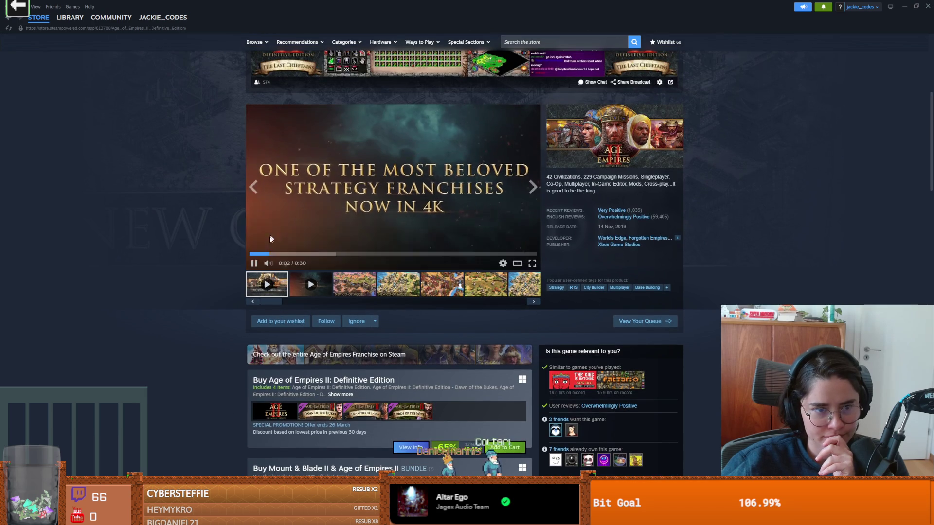
click(255, 264)
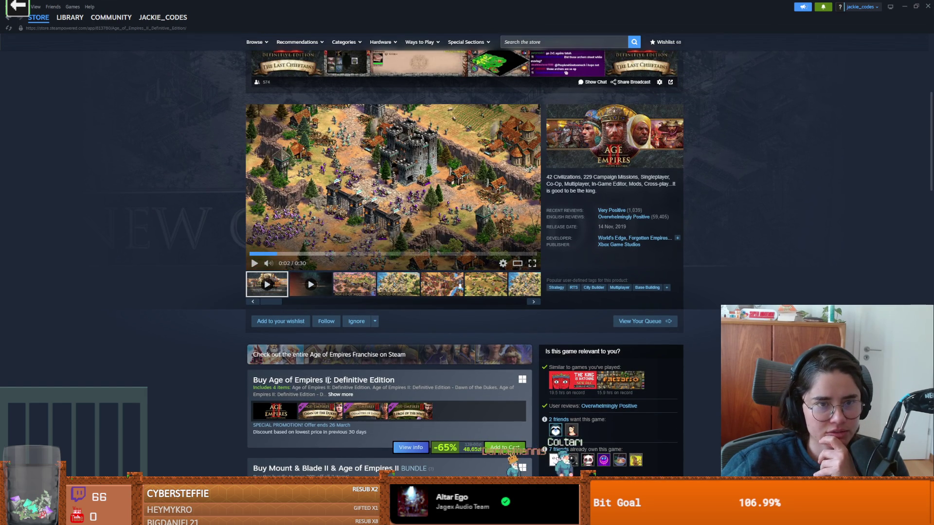
scroll(329, 382, up, 5)
scroll(329, 383, down, 4)
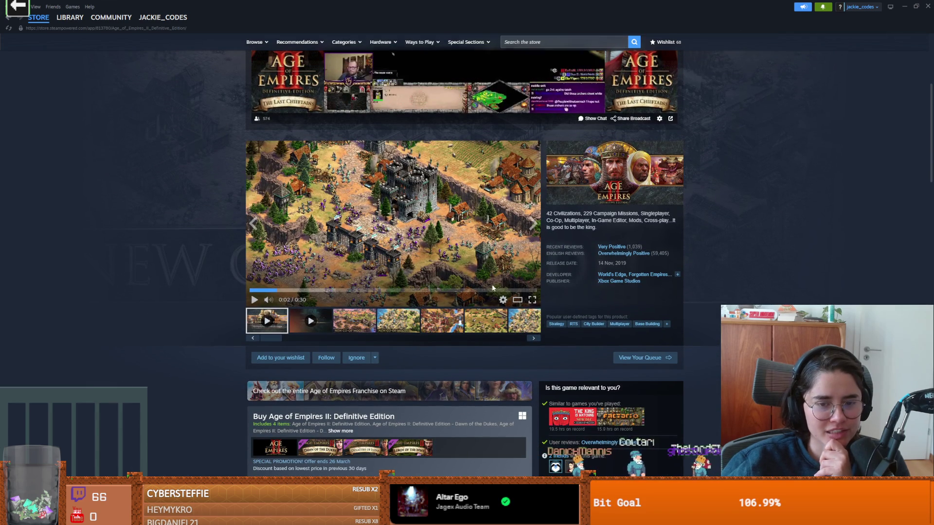
click(442, 206)
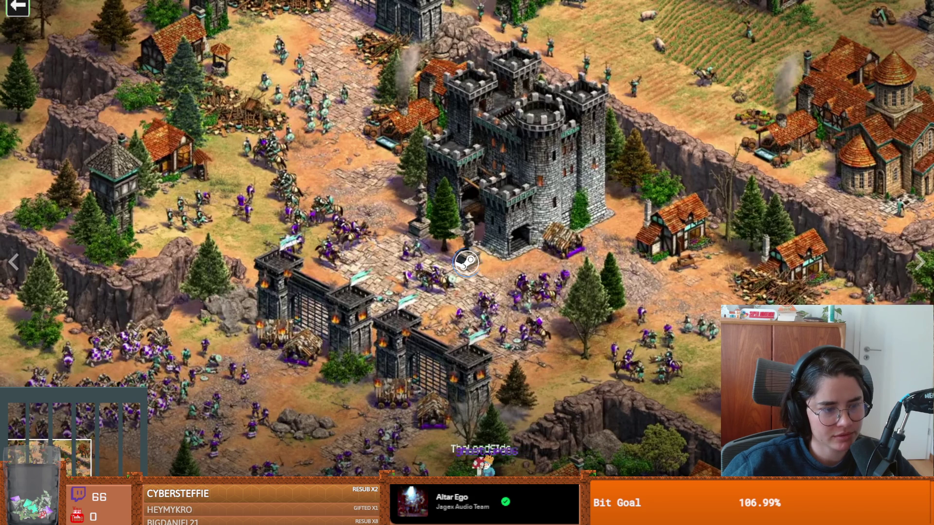
Replay the Age of Empires II trailer full screen to its closing Xbox logo, then exit fullscreen.
key(Escape)
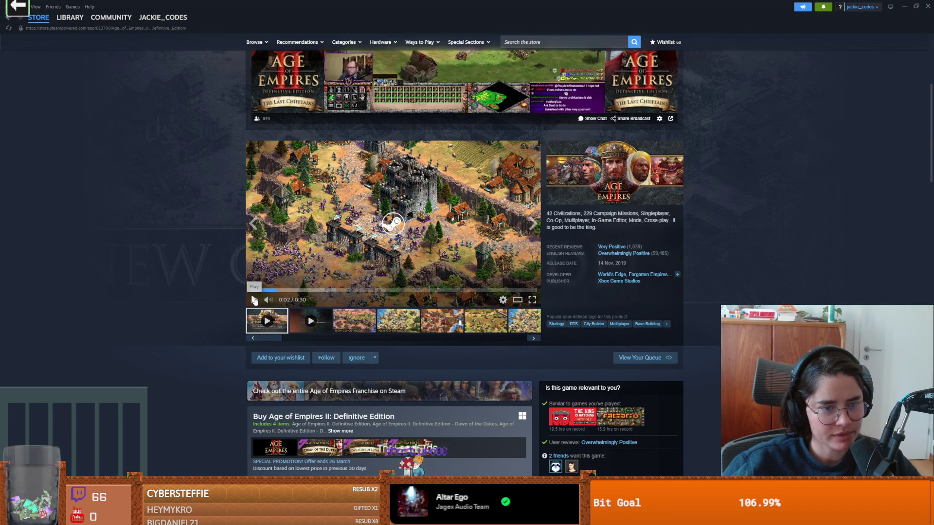
click(532, 299)
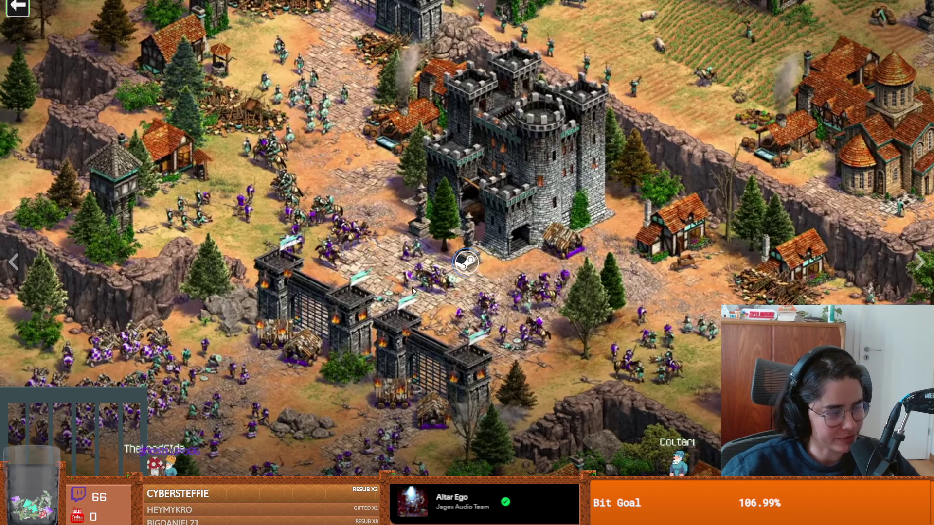
click(413, 289)
click(529, 307)
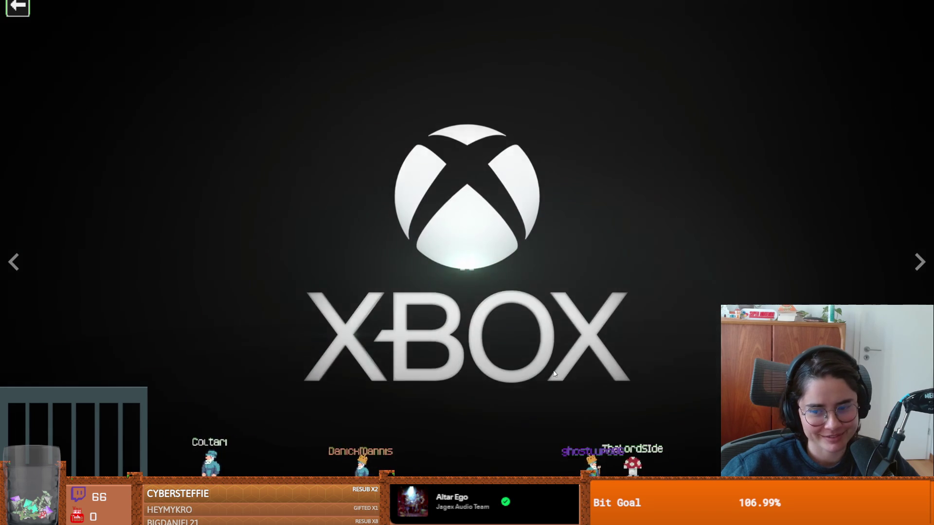
key(Escape)
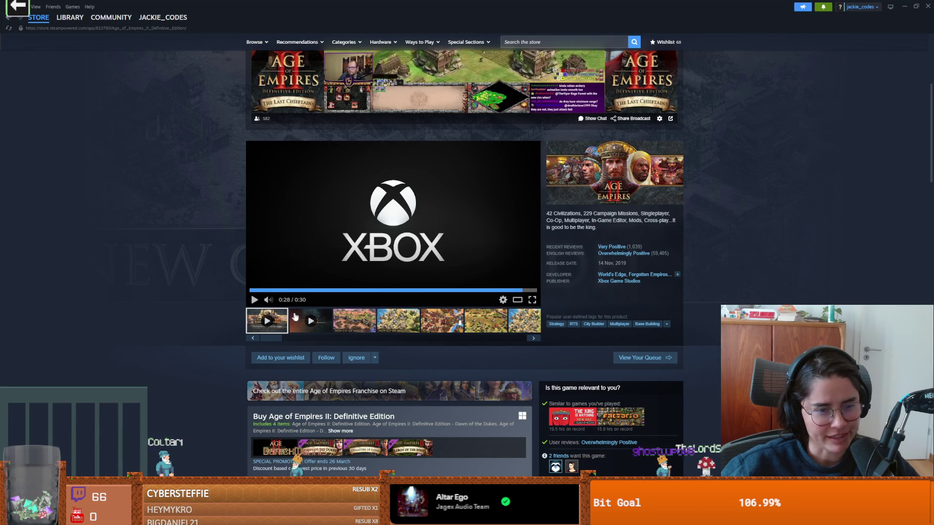
Search the Steam store for 'age of empireII'.
scroll(257, 356, down, 3)
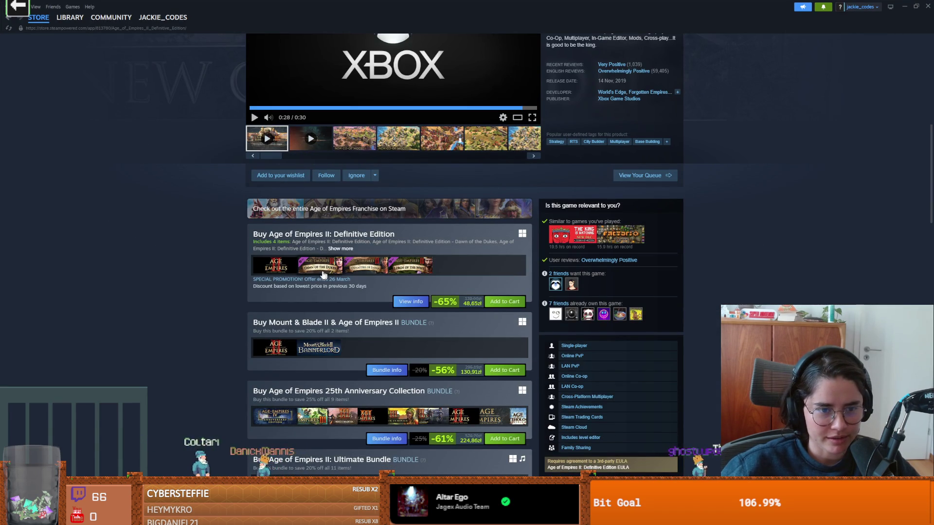
mouse_move(287, 272)
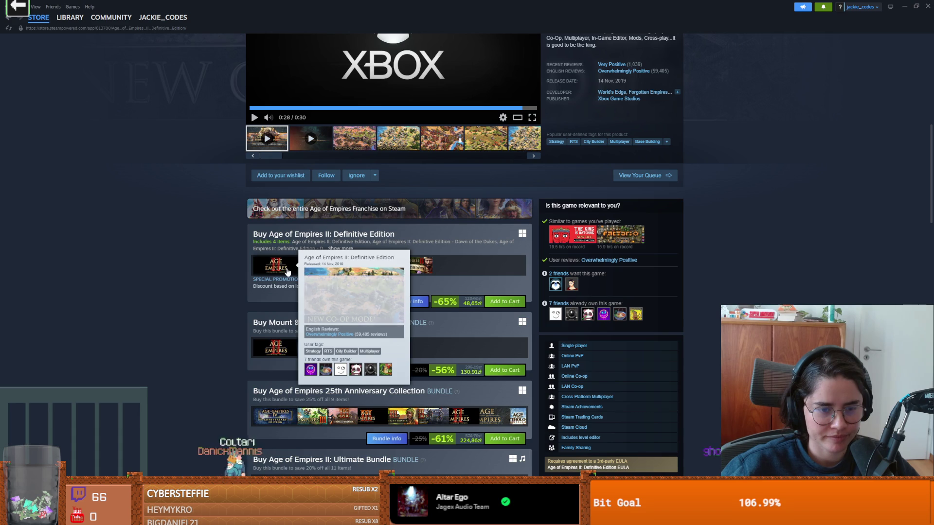
scroll(616, 188, up, 2)
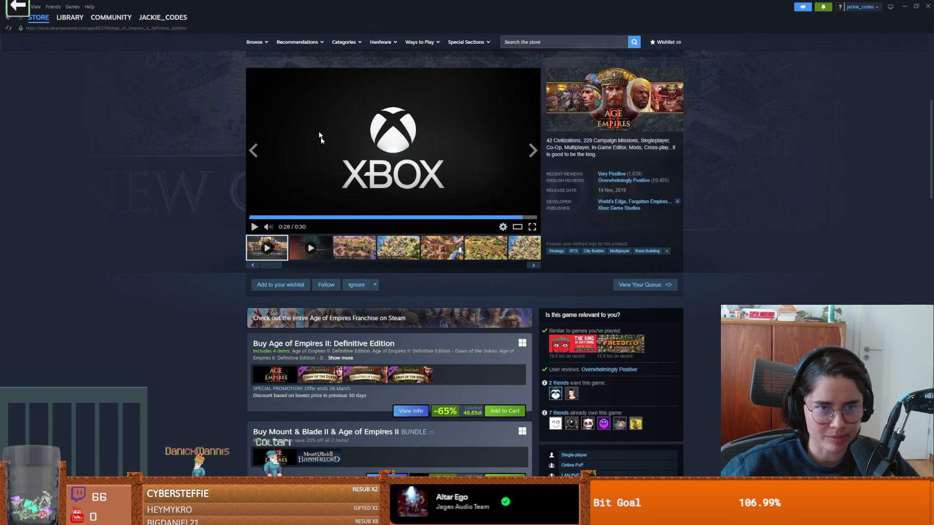
click(557, 46)
text(age of empireII)
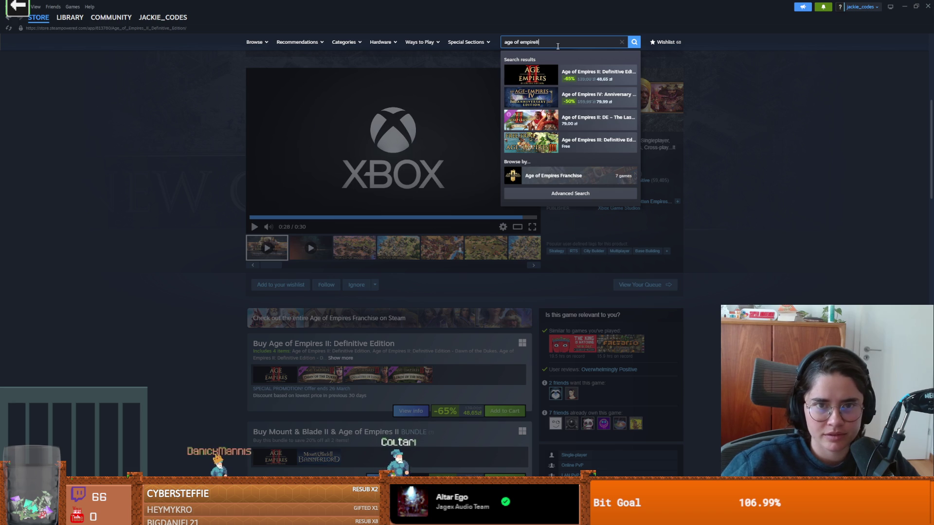
key(Return)
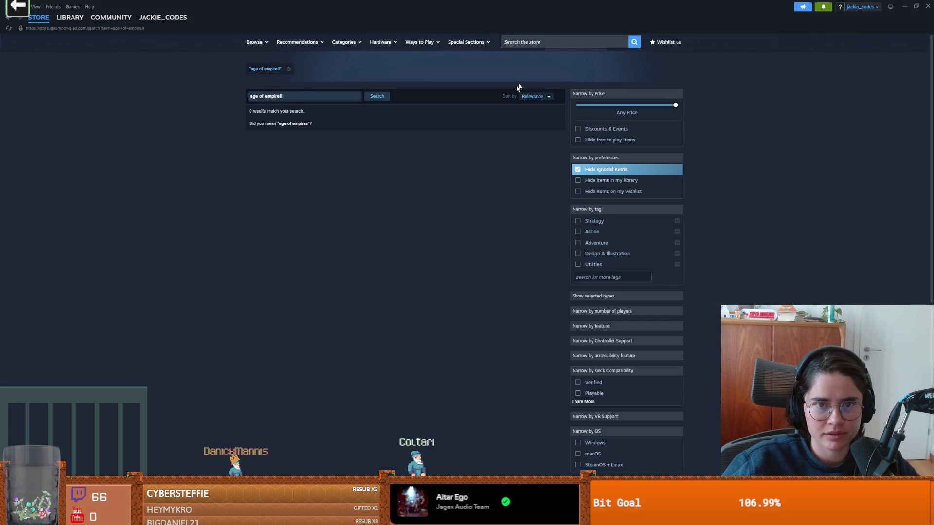
Correct the search to 'age of empires II' and open the Age of Empires II (Retired) result.
click(280, 97)
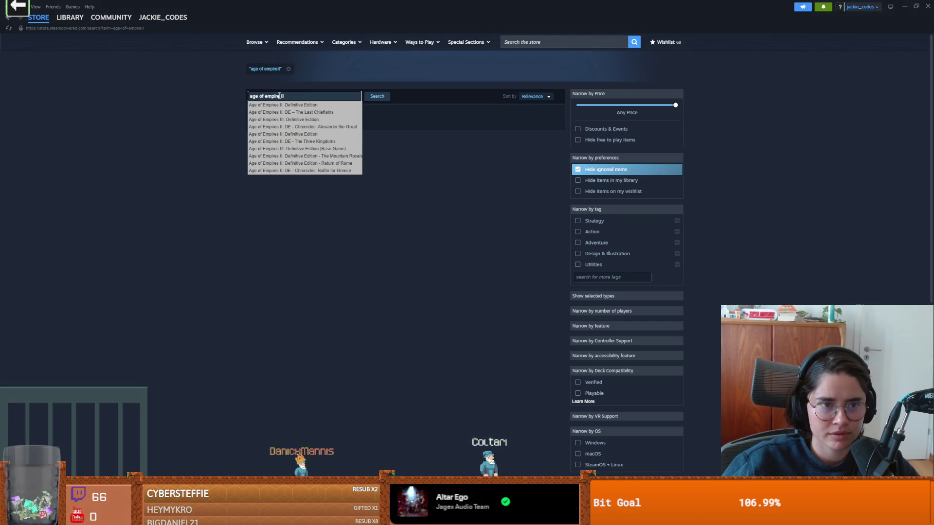
click(377, 95)
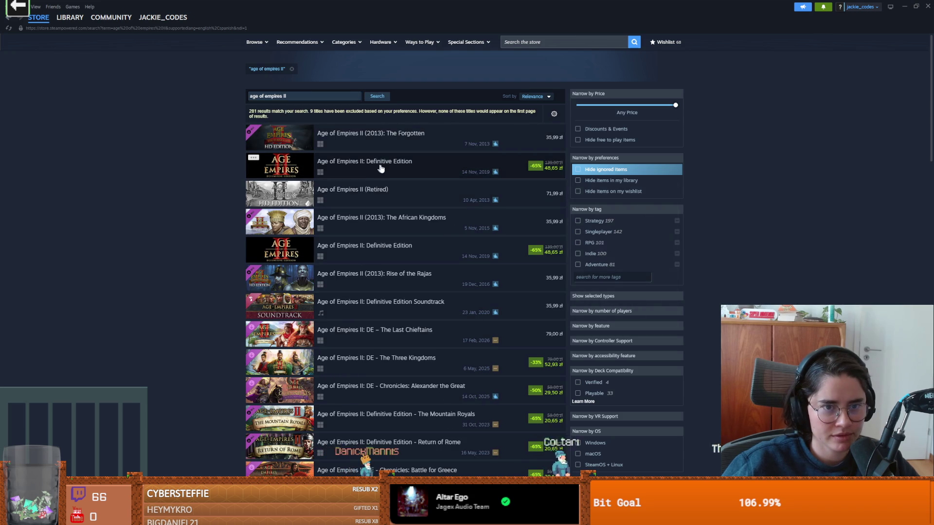
mouse_move(382, 169)
mouse_move(399, 146)
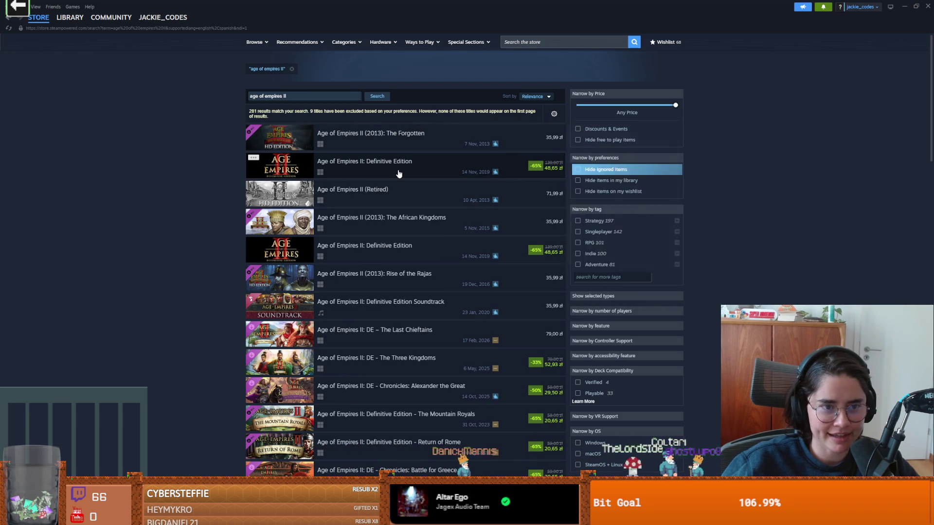
mouse_move(391, 197)
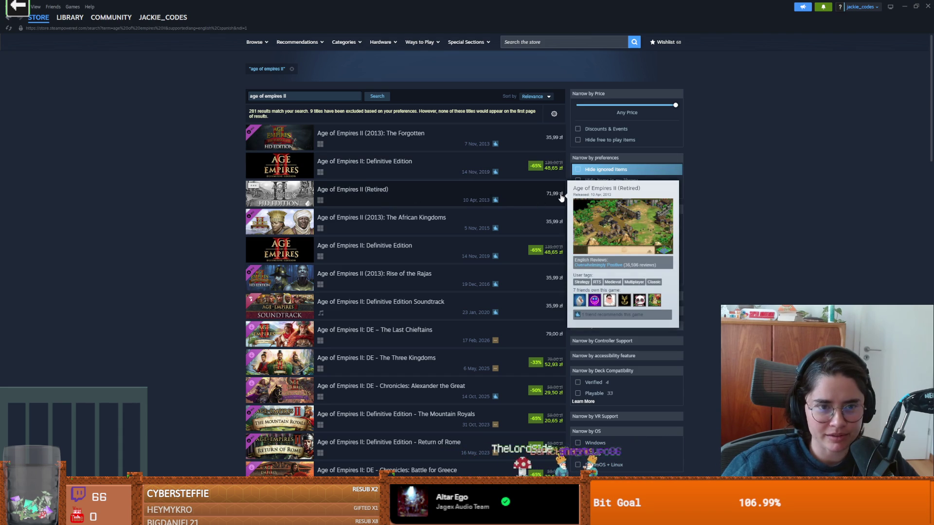
click(406, 202)
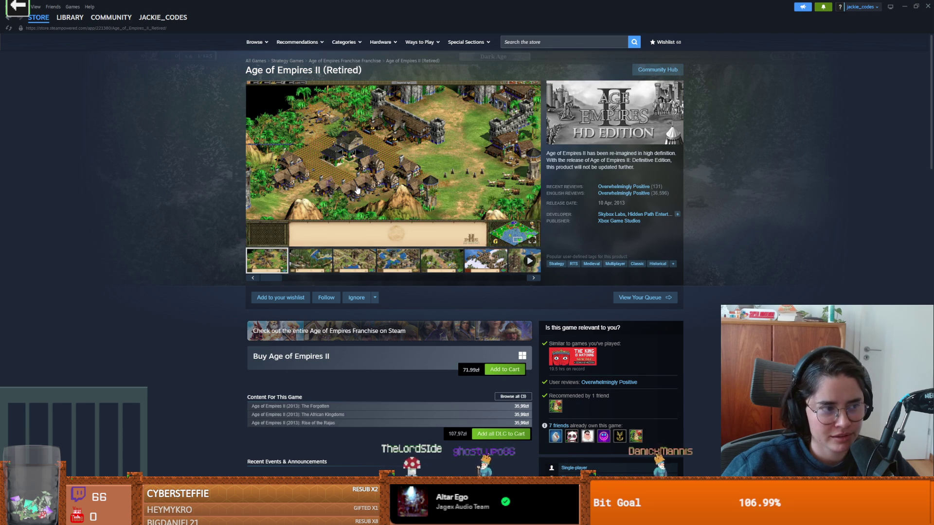
Glance at the Excalidraw drawing in Obsidian, then return to the Age of Empires II (Retired) page.
scroll(340, 185, down, 1)
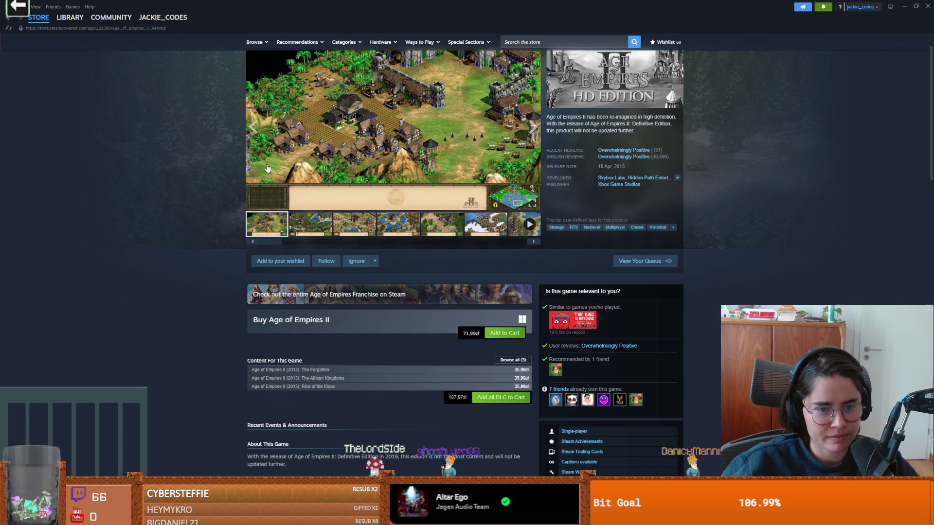
scroll(267, 168, up, 1)
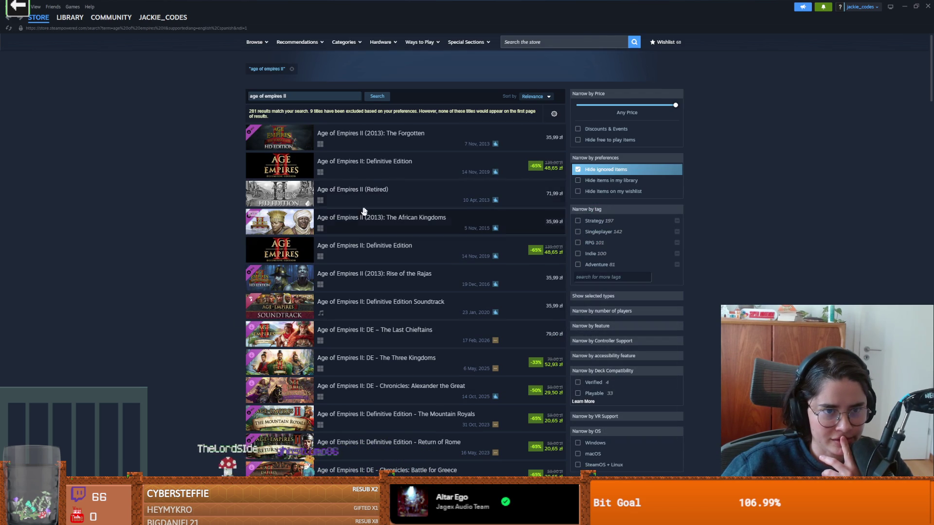
key(alt+Tab)
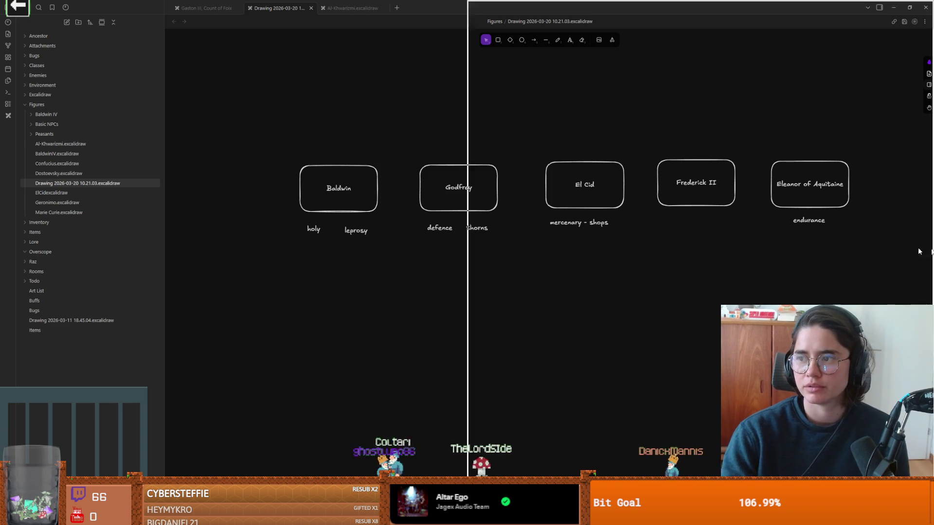
key(alt+Tab)
Scroll through customer reviews, select the review 'El mejor juego del mundo', and return to Obsidian.
scroll(242, 273, down, 15)
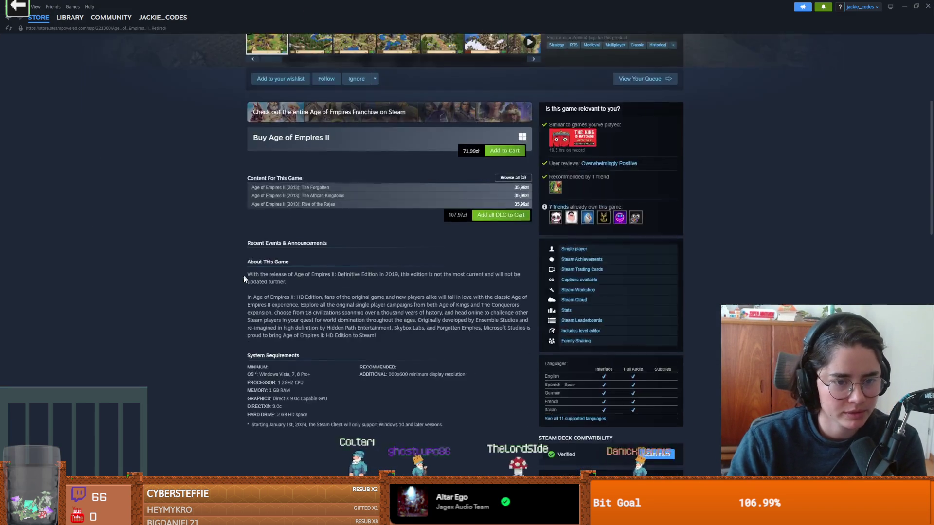
scroll(242, 273, down, 10)
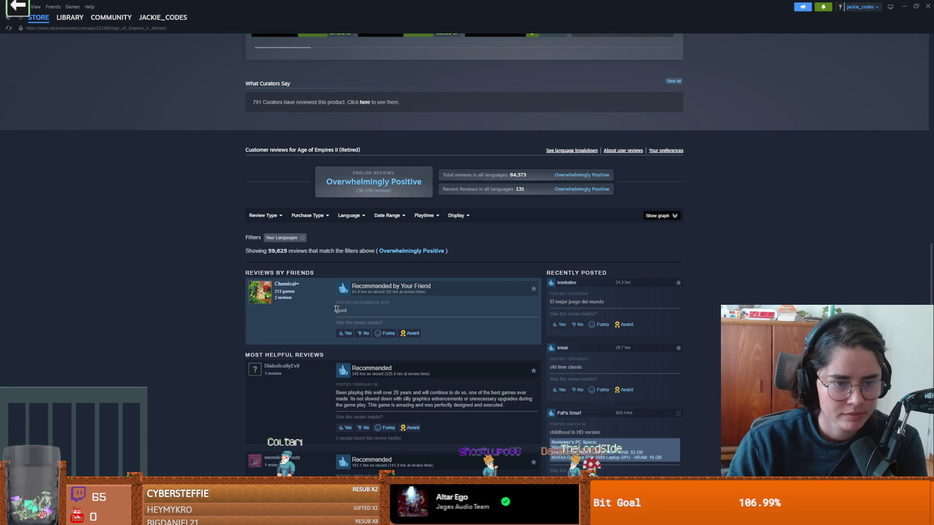
scroll(238, 310, down, 1)
drag(601, 267, 549, 267)
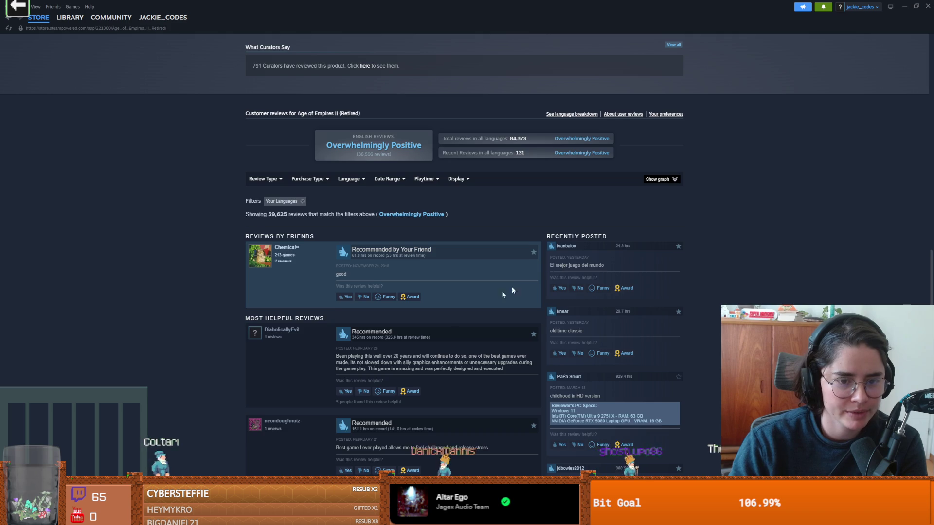
scroll(421, 323, down, 1)
scroll(421, 323, down, 1)
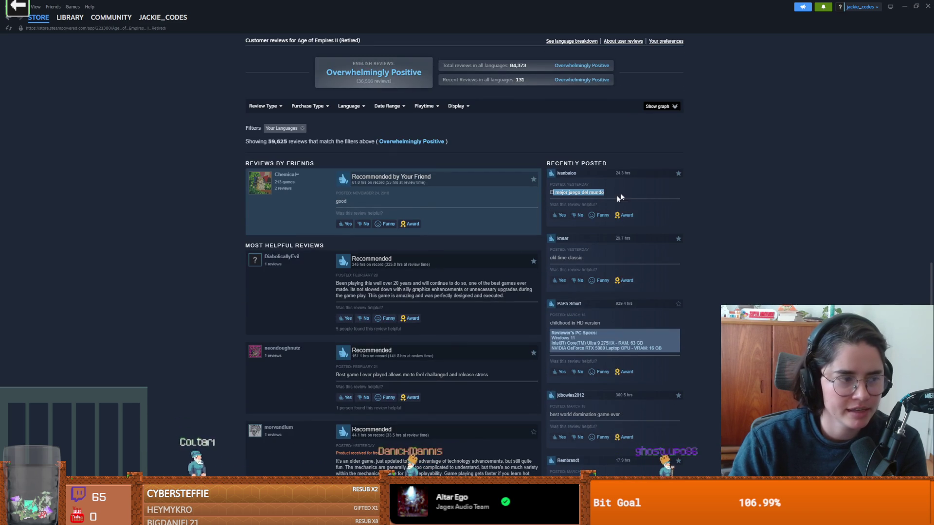
scroll(223, 267, up, 12)
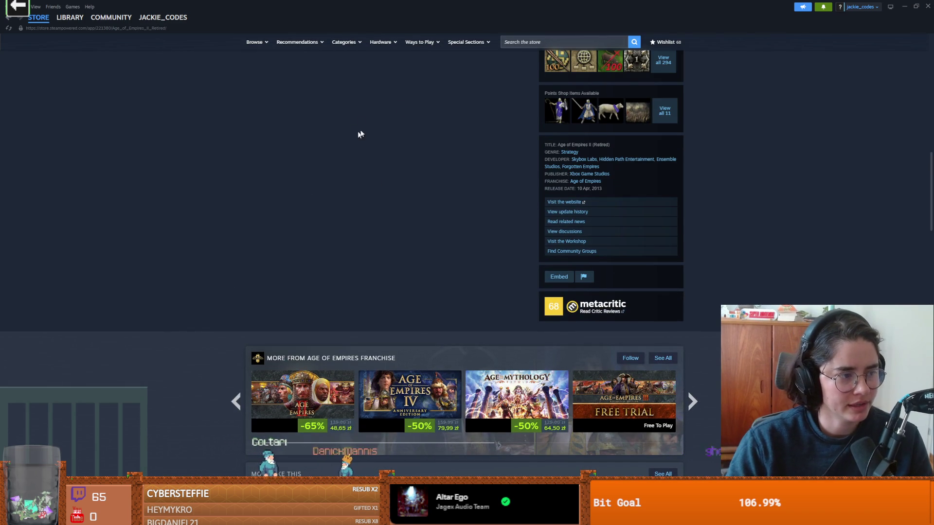
key(alt+Tab)
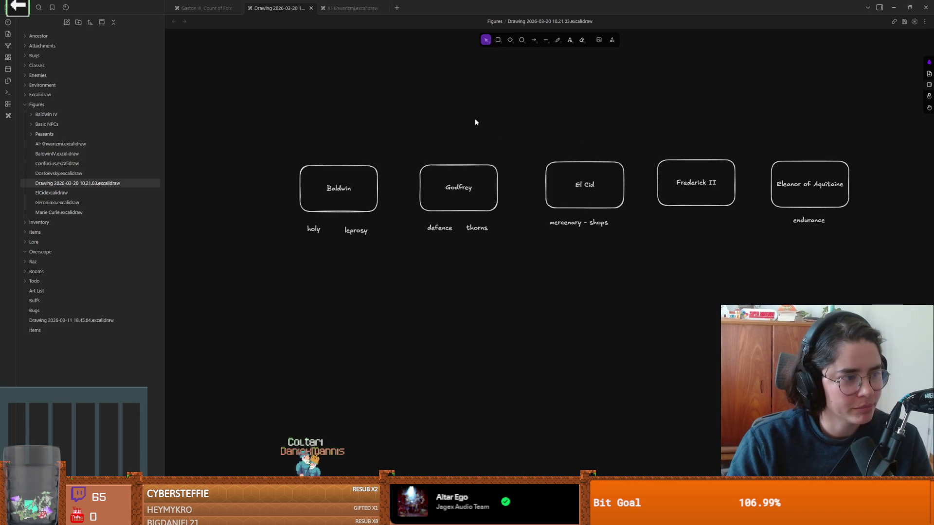
Nudge the Excalidraw canvas to the right, then switch to the Godot editor.
scroll(476, 122, right, 3)
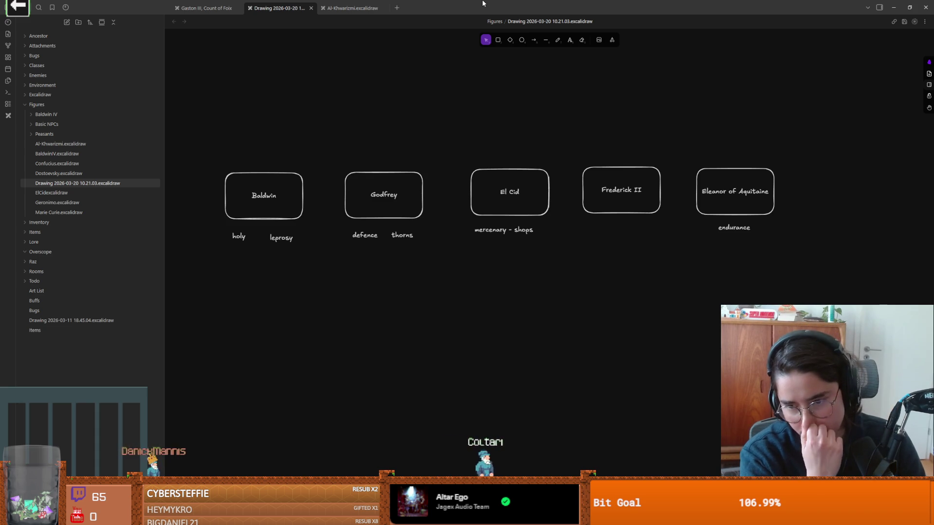
key(alt+Tab)
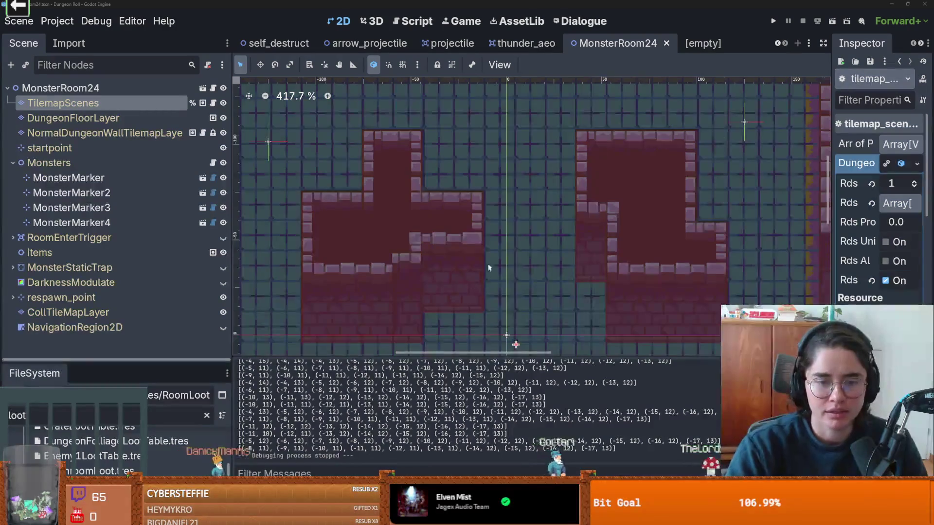
Zoom and pan around the MonsterRoom24 room layout and save the scene with Ctrl+S.
scroll(501, 224, down, 1)
key(ctrl+s)
scroll(476, 187, down, 2)
key(ctrl+s)
scroll(477, 203, down, 8)
scroll(480, 226, up, 6)
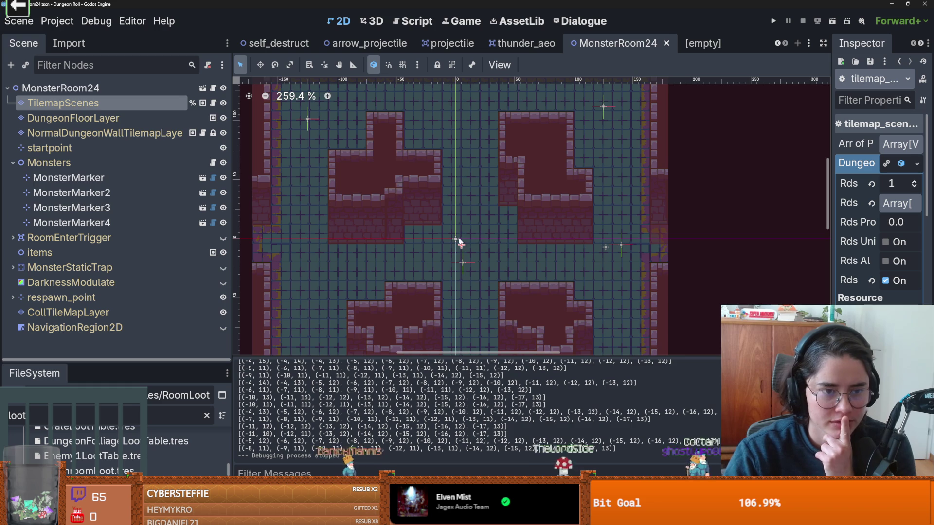
scroll(502, 209, down, 2)
scroll(502, 208, left, 1)
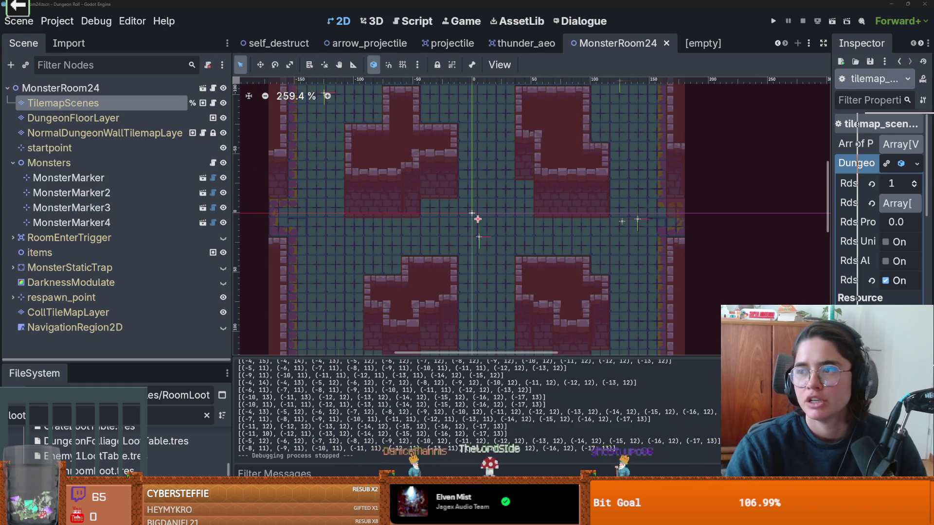
scroll(455, 243, up, 1)
scroll(455, 243, left, 2)
scroll(504, 213, up, 1)
scroll(504, 213, right, 1)
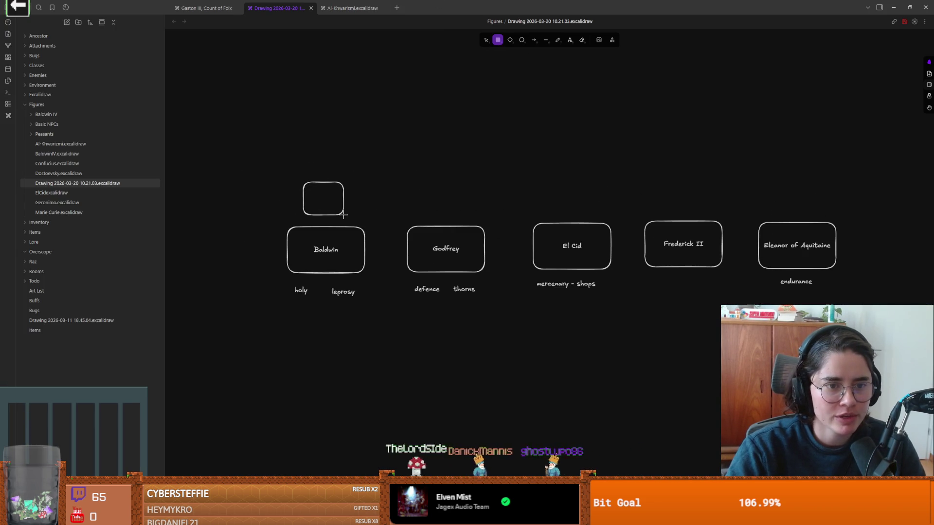
Select the small box above Baldwin and place copies of it stacked upward.
mouse_move(409, 170)
mouse_down()
mouse_move(489, 270)
mouse_move(914, 294)
mouse_move(653, 235)
mouse_move(42, 202)
mouse_up()
drag(265, 167, 407, 231)
scroll(338, 176, up, 3)
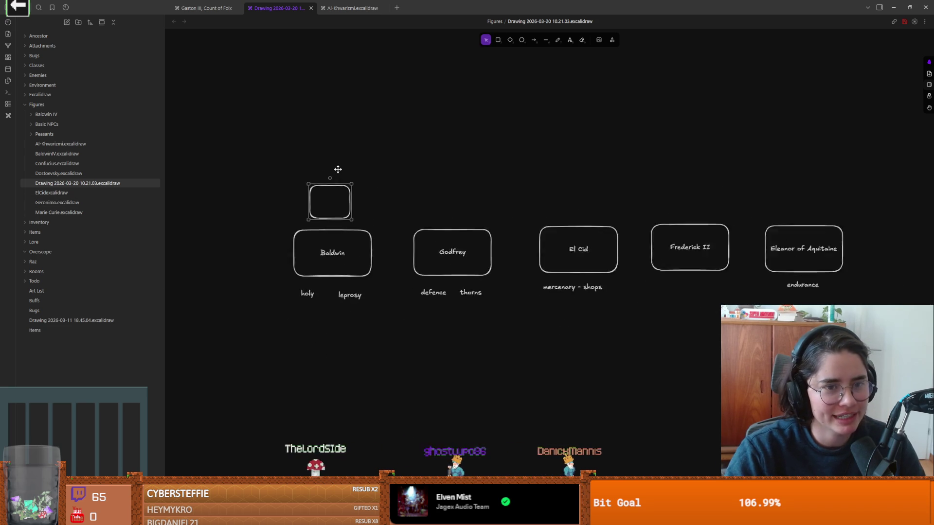
double_click(349, 208)
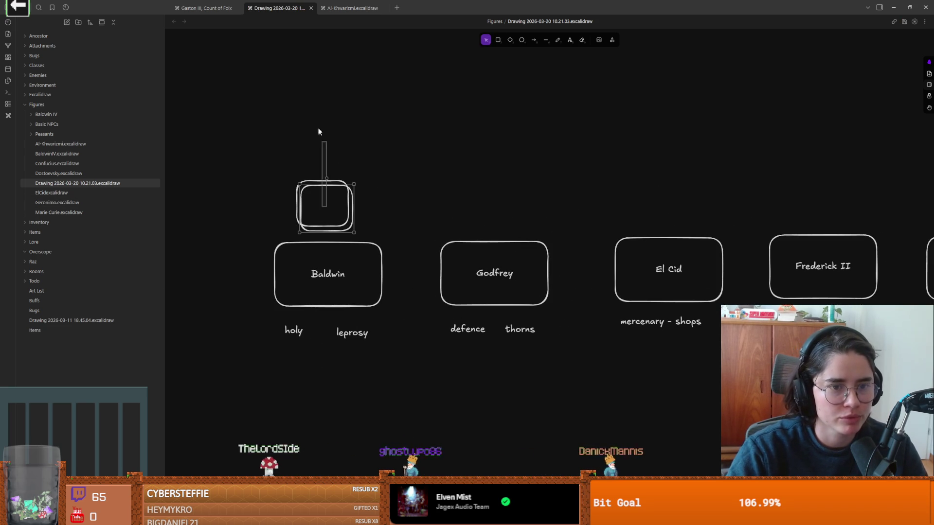
drag(327, 202, 326, 61)
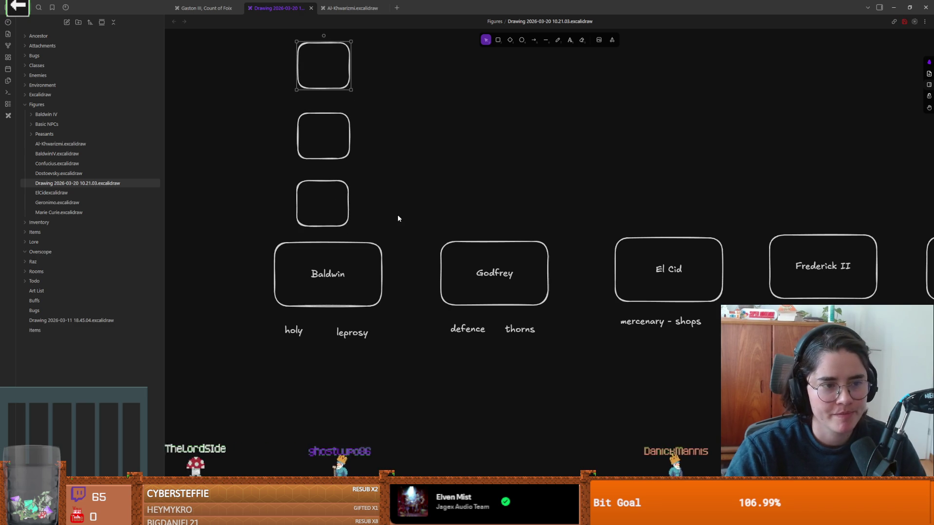
scroll(398, 216, down, 2)
scroll(375, 225, up, 2)
Draw an arrow from the Baldwin box up to the lowest small box.
click(326, 252)
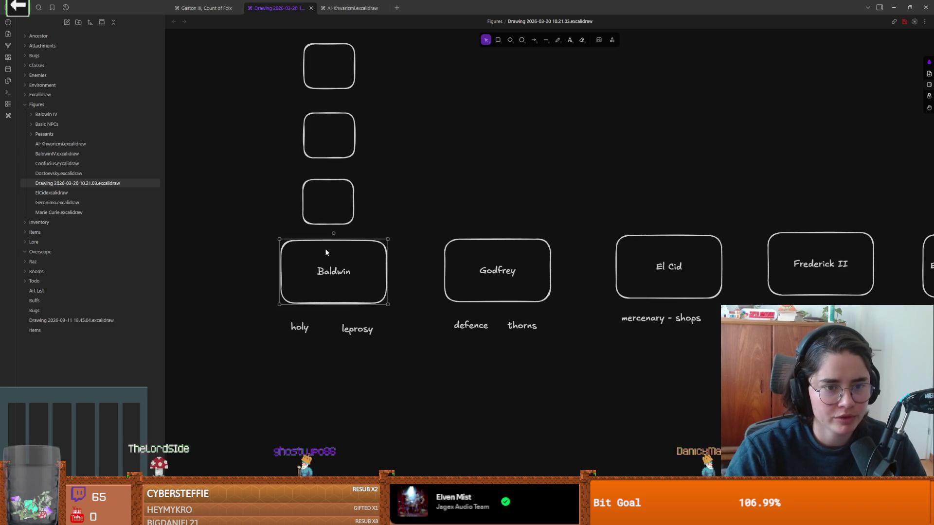
key(a)
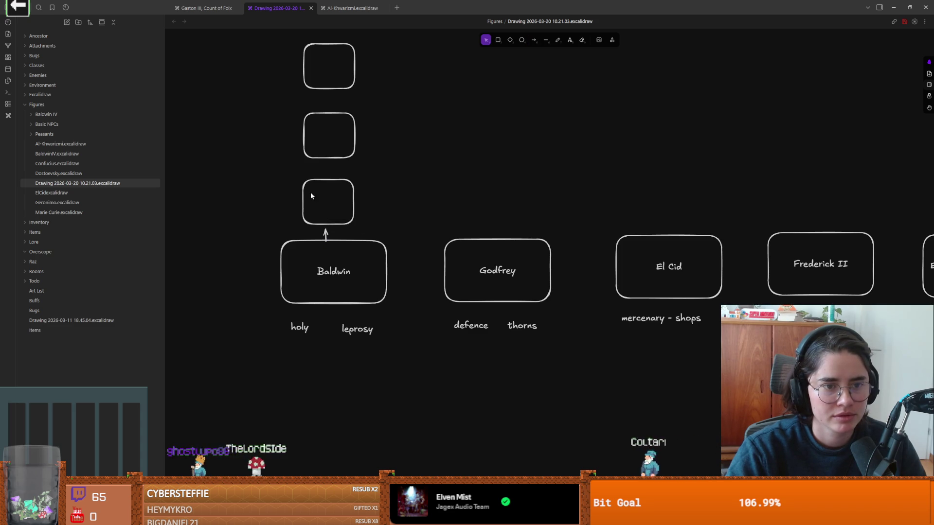
drag(322, 198, 339, 193)
scroll(473, 270, down, 2)
scroll(474, 270, down, 2)
scroll(475, 275, down, 1)
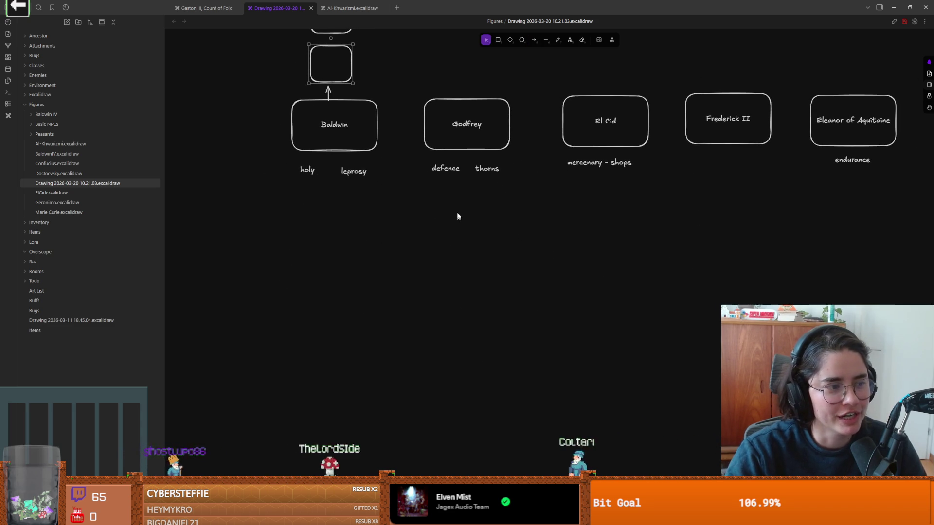
drag(483, 212, 473, 232)
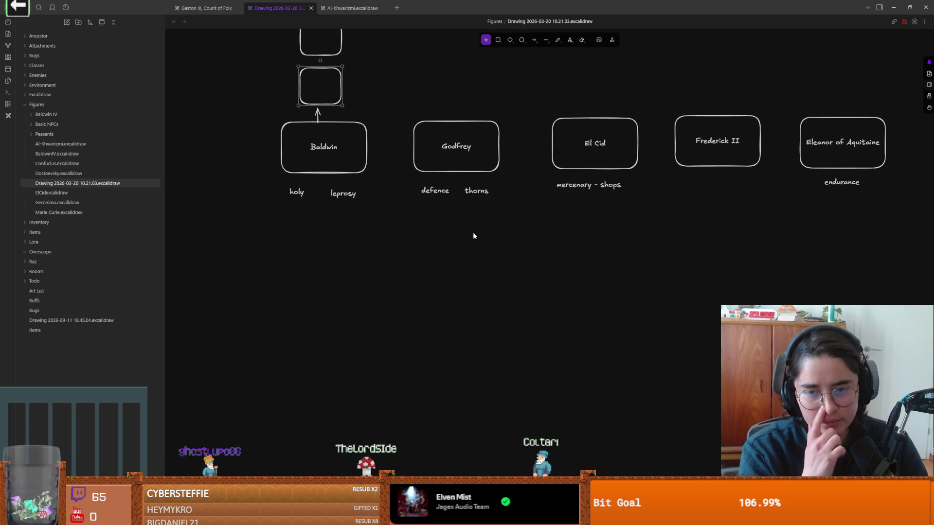
click(498, 40)
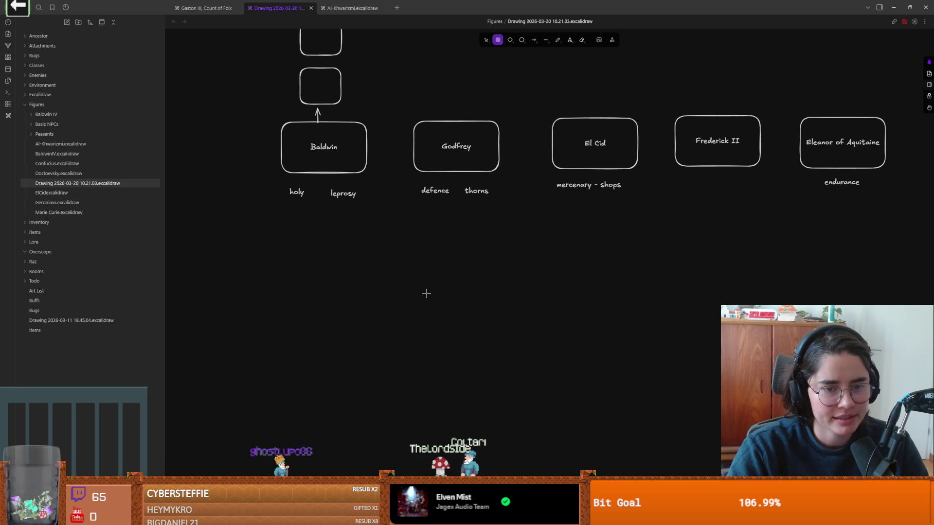
Draw a row of three small boxes and outline the third one in orange.
scroll(477, 304, down, 1)
scroll(476, 304, down, 1)
mouse_move(362, 232)
mouse_down()
mouse_move(401, 264)
mouse_move(439, 246)
mouse_move(501, 243)
mouse_up()
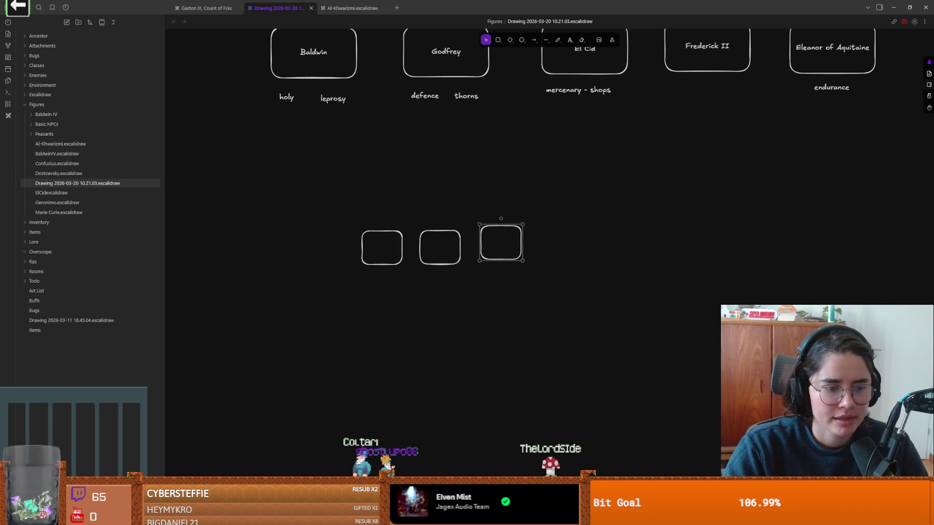
click(221, 286)
click(506, 239)
click(506, 240)
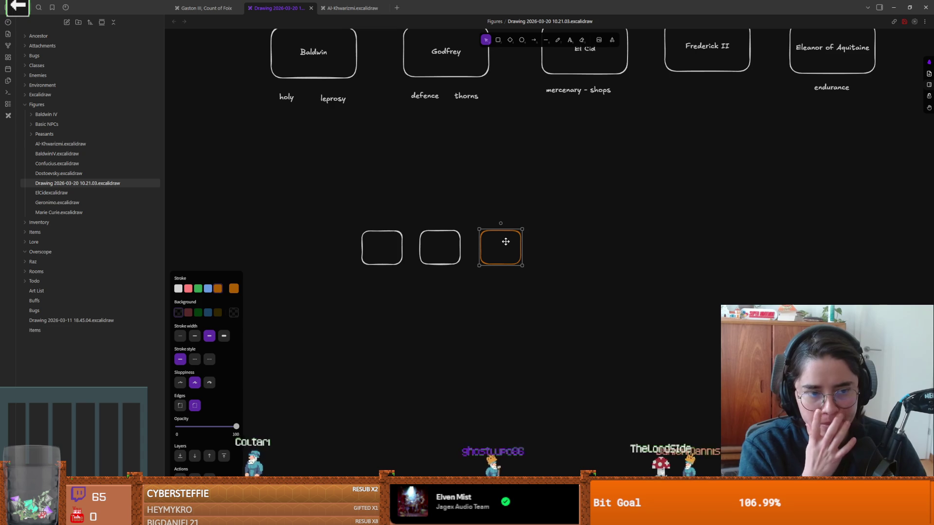
Select all three boxes and move the row beneath Baldwin's ability notes.
drag(334, 217, 482, 289)
drag(267, 184, 636, 350)
drag(312, 217, 672, 333)
mouse_move(404, 246)
mouse_down()
mouse_move(573, 246)
mouse_move(493, 223)
mouse_up()
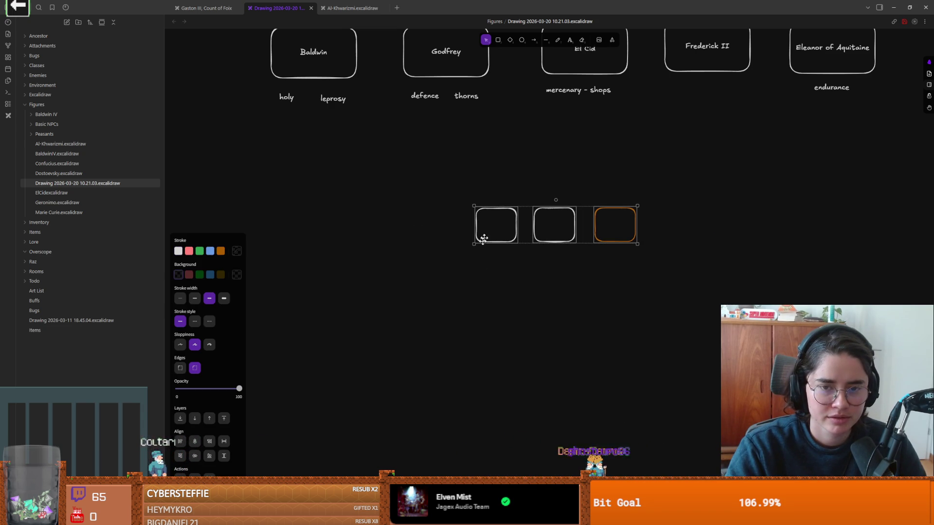
scroll(490, 226, up, 2)
drag(496, 317, 294, 252)
scroll(389, 283, up, 2)
scroll(389, 282, left, 3)
click(482, 195)
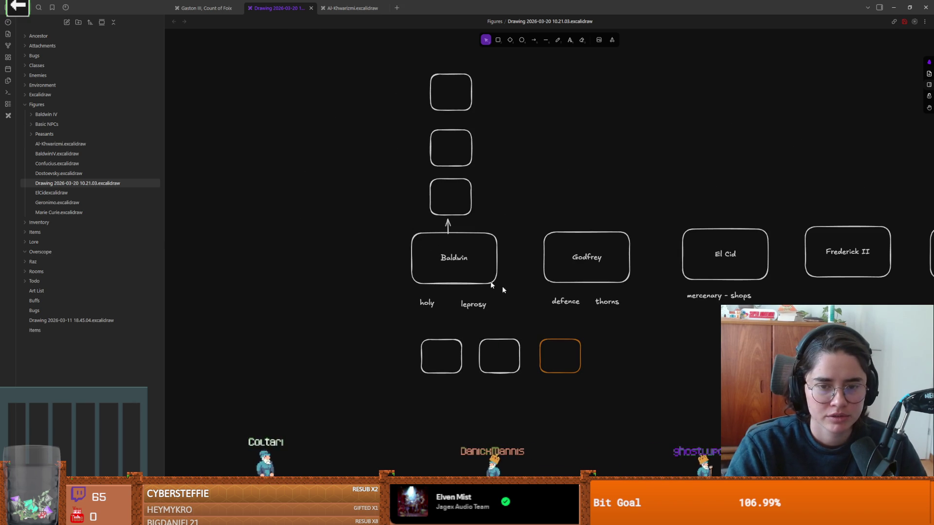
scroll(507, 291, up, 2)
scroll(507, 290, down, 1)
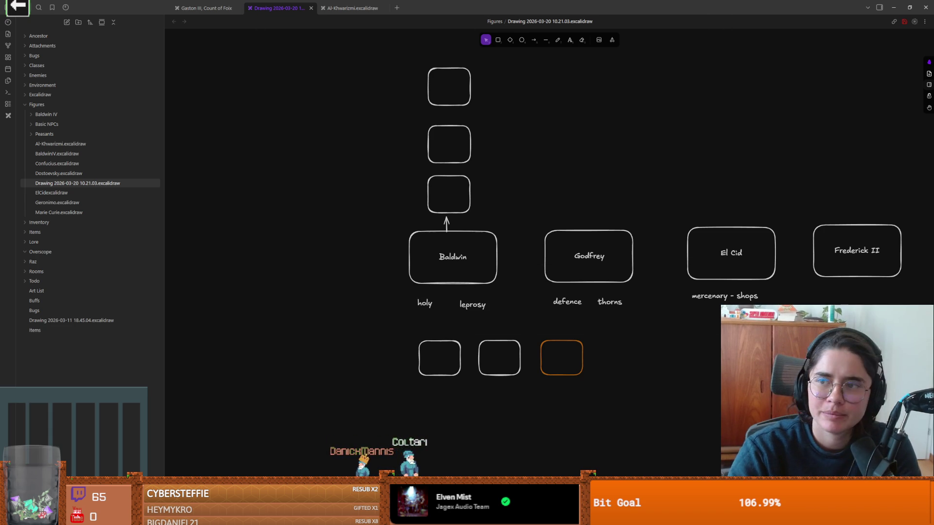
click(59, 113)
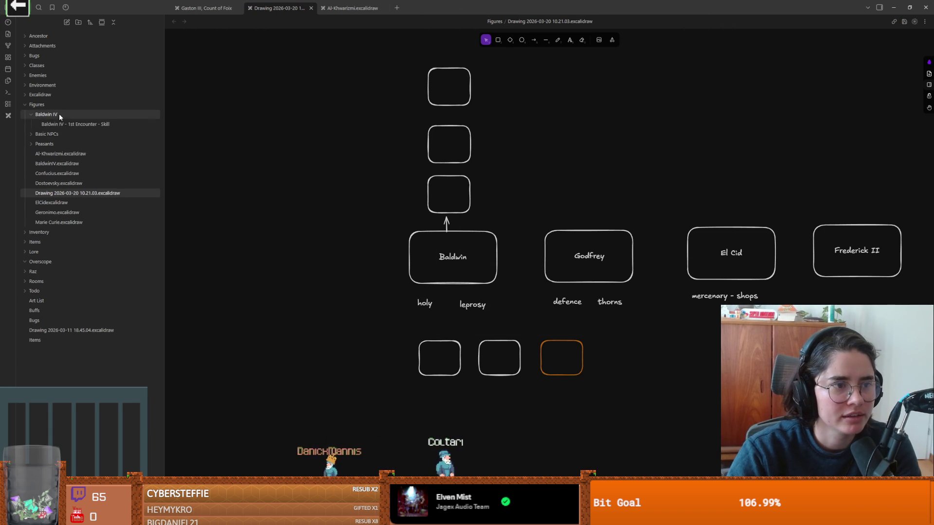
Open the Baldwin IV - 1st Encounter - Skill note and read through Baldwin's dialogue blocks.
click(59, 123)
scroll(468, 367, up, 2)
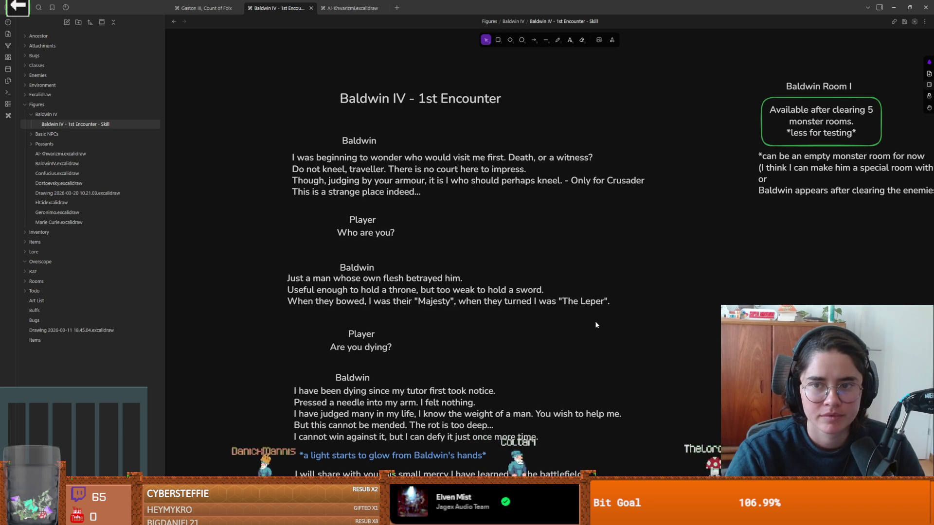
click(347, 171)
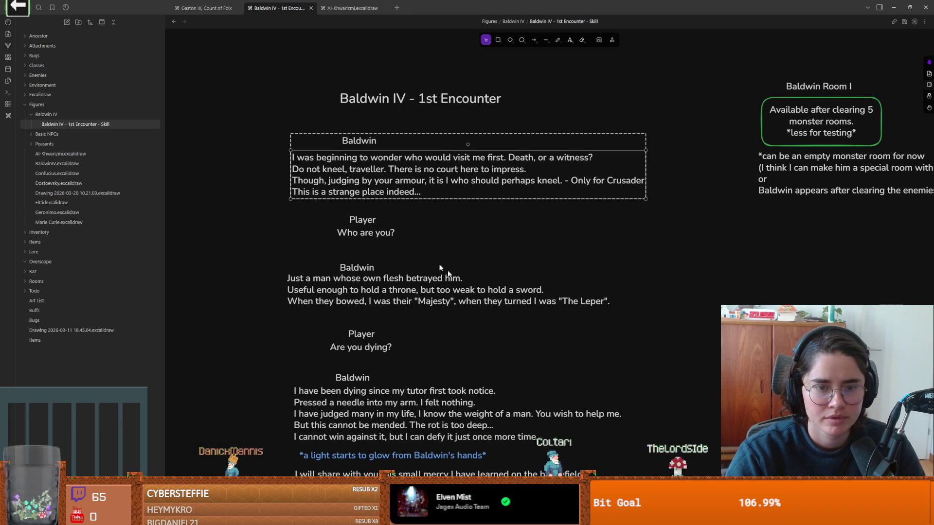
scroll(354, 280, down, 5)
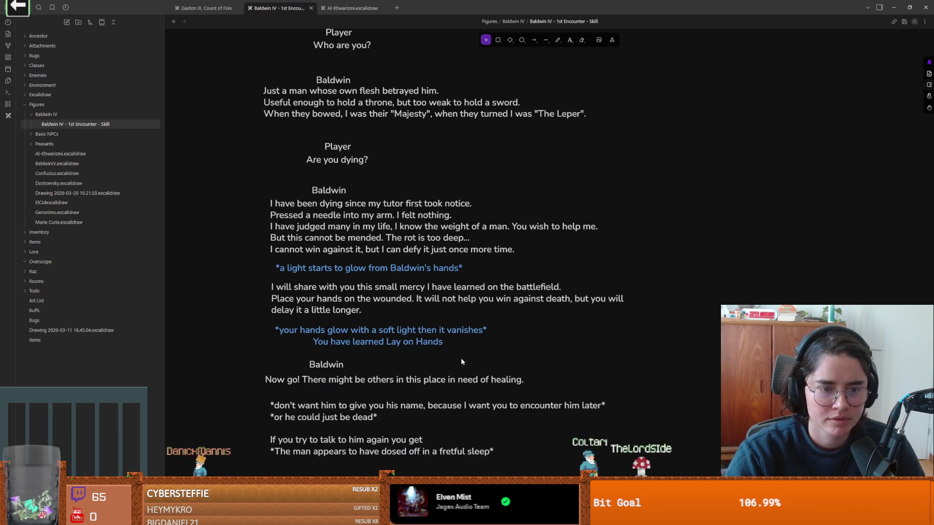
scroll(422, 306, down, 2)
click(303, 320)
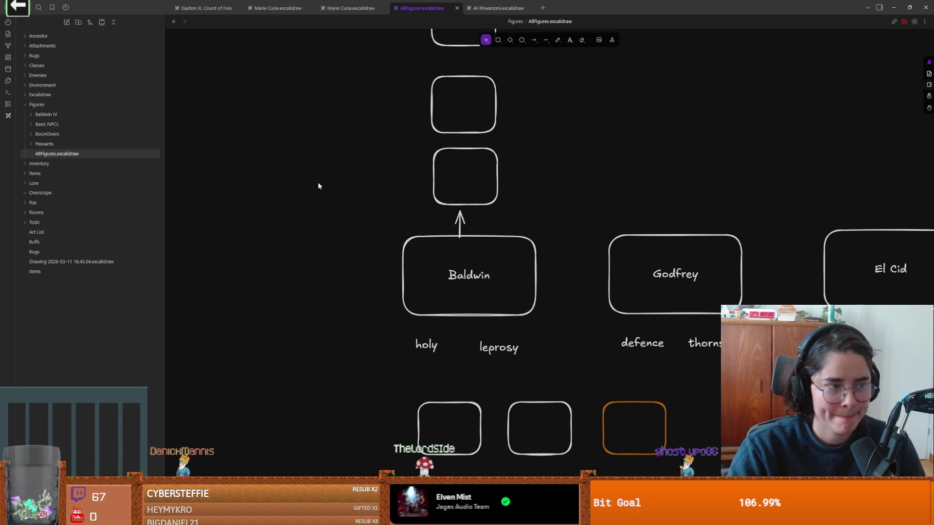
Add a 'ring 2' text label beside the middle upgrade box above Baldwin.
key(t)
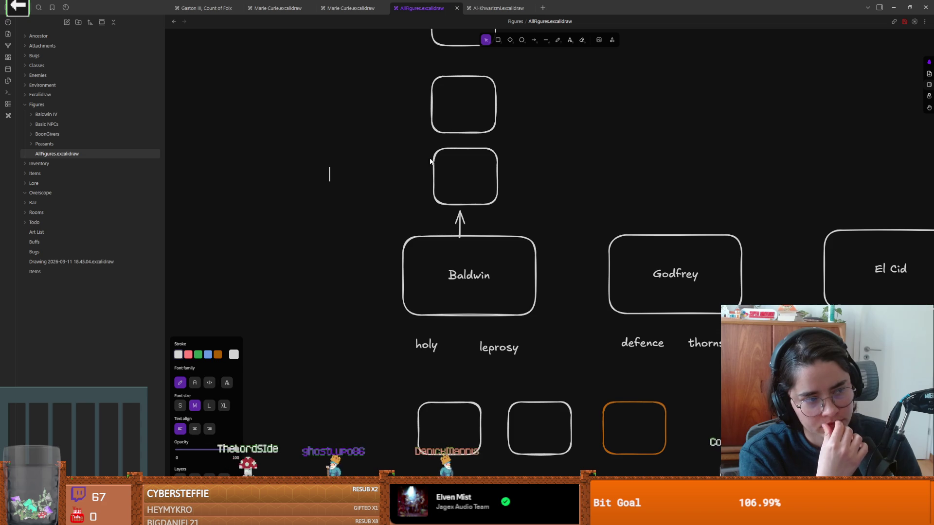
scroll(427, 151, up, 2)
double_click(394, 136)
text(ring 2)
key(Escape)
Draw a small square in the empty canvas area left of the label.
scroll(597, 107, left, 10)
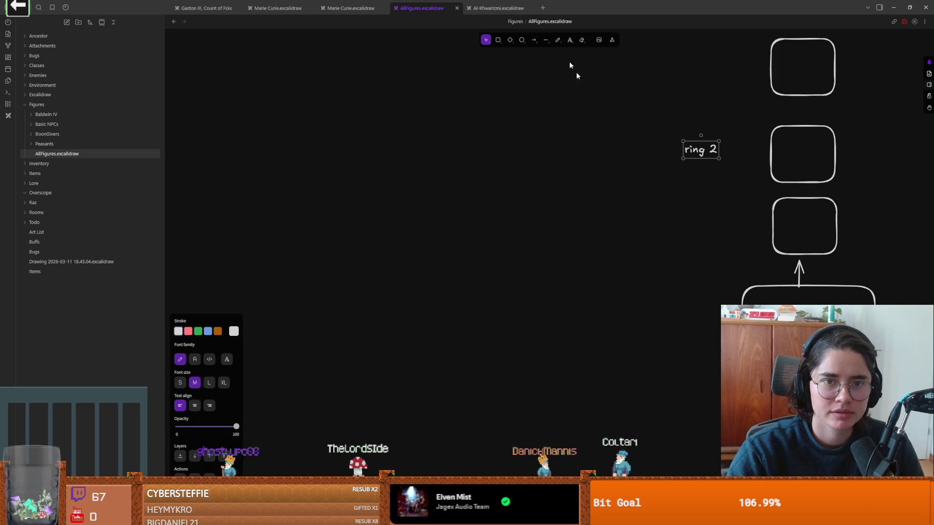
click(497, 40)
mouse_move(307, 82)
mouse_down()
mouse_move(581, 317)
mouse_move(480, 258)
mouse_move(389, 138)
mouse_move(367, 129)
mouse_move(501, 217)
mouse_up()
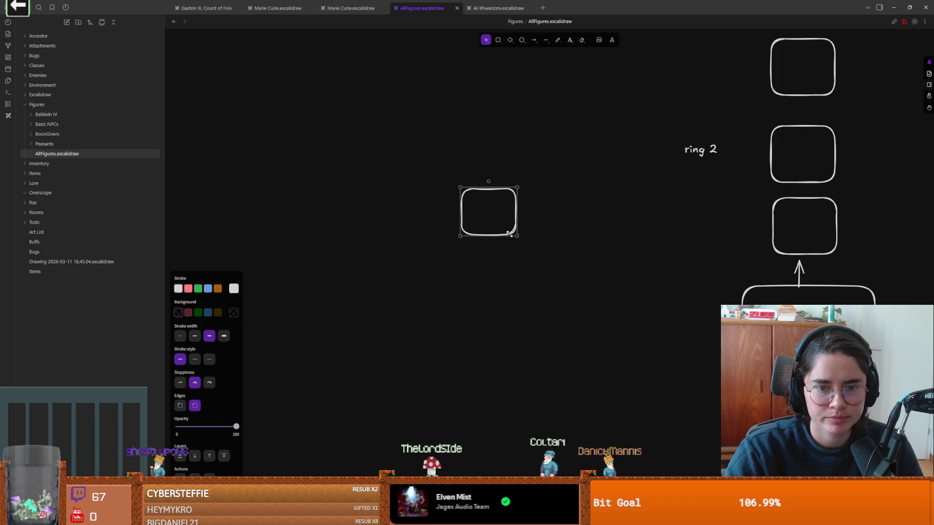
Draw two larger concentric squares around the small one and move an upgrade box onto the middle ring's edge.
click(498, 40)
mouse_move(401, 151)
mouse_down()
mouse_move(564, 298)
mouse_move(541, 257)
mouse_up()
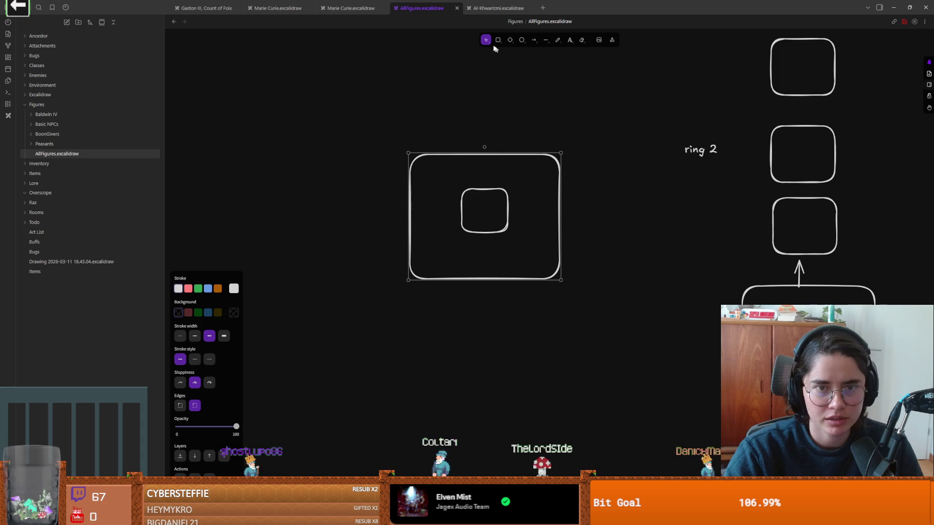
click(498, 40)
mouse_move(358, 106)
mouse_down()
mouse_move(559, 317)
mouse_move(610, 332)
mouse_move(612, 343)
mouse_up()
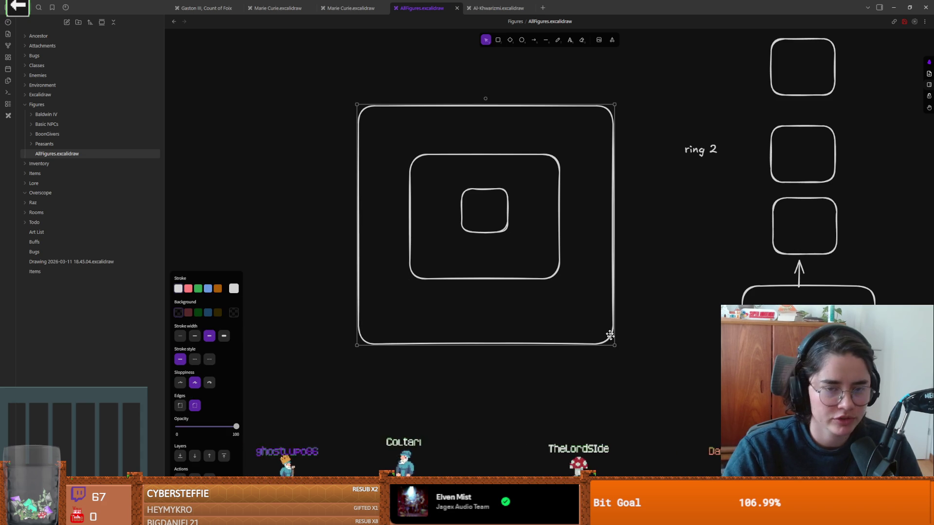
drag(594, 307, 595, 303)
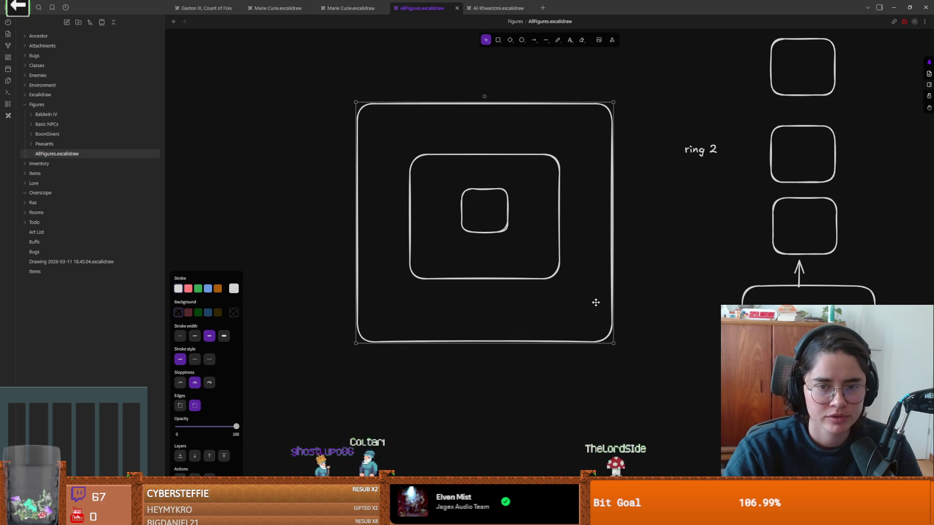
click(822, 155)
click(834, 163)
mouse_move(806, 168)
mouse_down()
mouse_move(588, 199)
mouse_move(614, 238)
mouse_up()
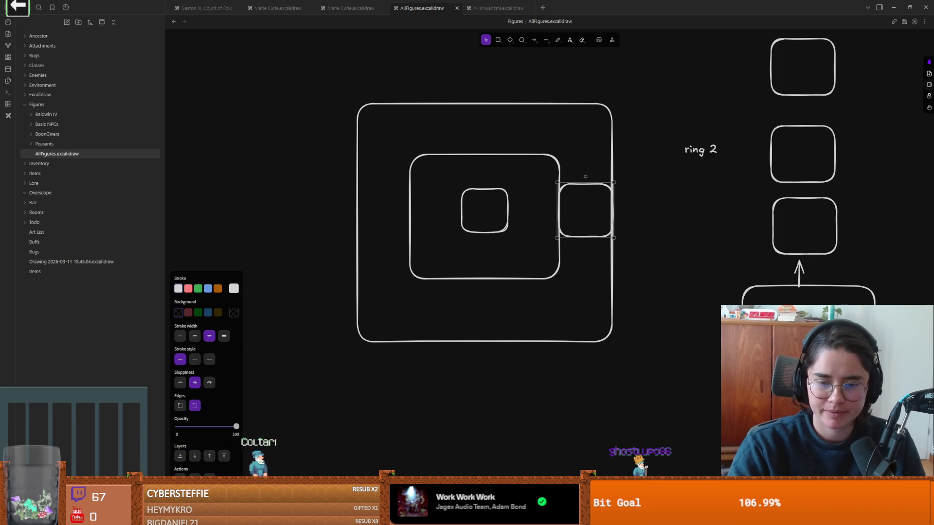
Start a new top-level checklist item in the 20-03-2026 daily note.
key(alt+Tab)
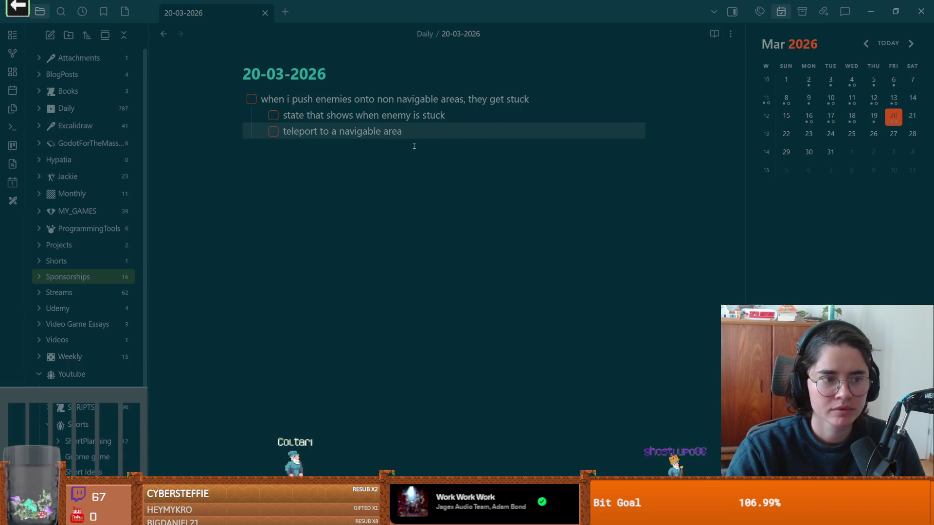
key(Return)
key(shift+Tab)
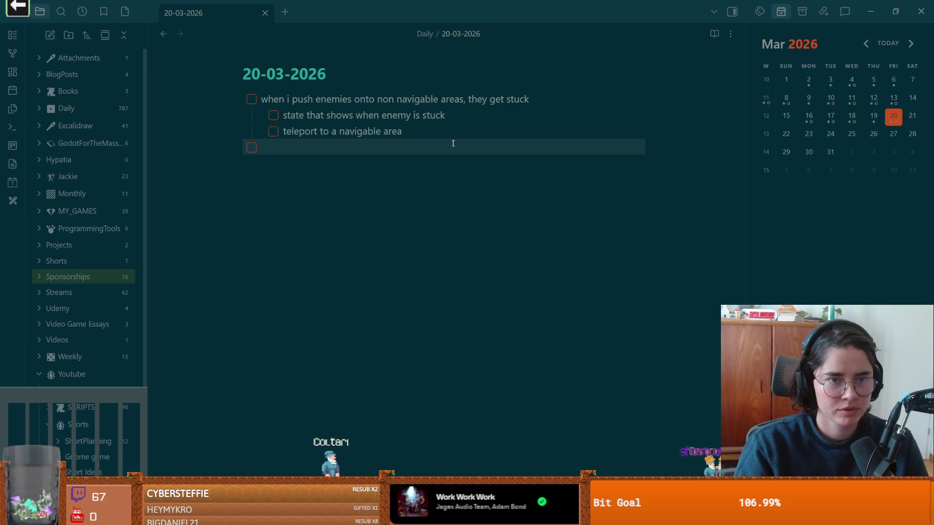
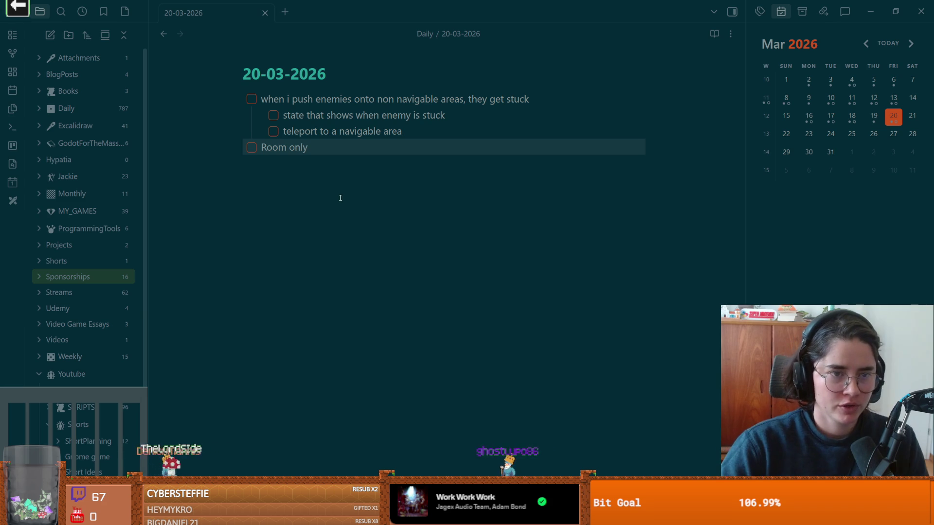
Pluralise 'Room' to 'Rooms' in the task and start an empty task line below it.
click(290, 145)
text(s)
click(336, 150)
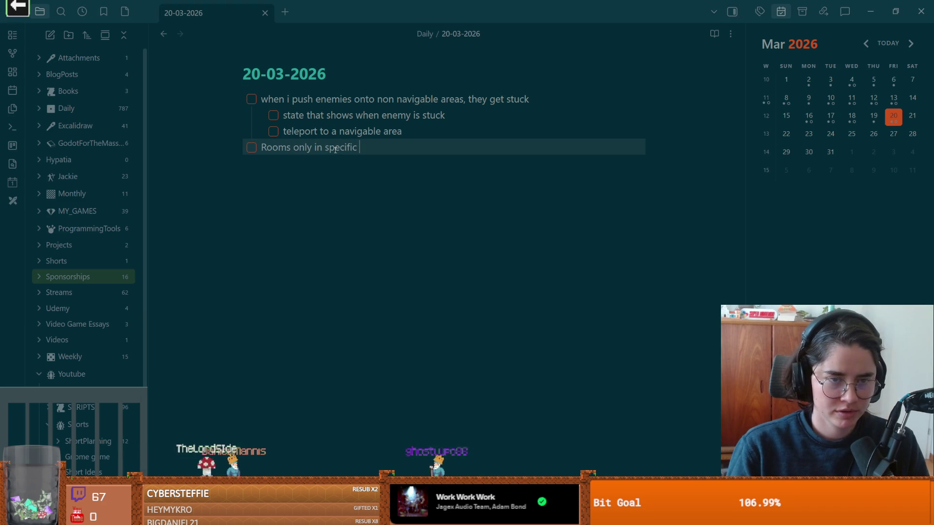
text(rings)
key(Return)
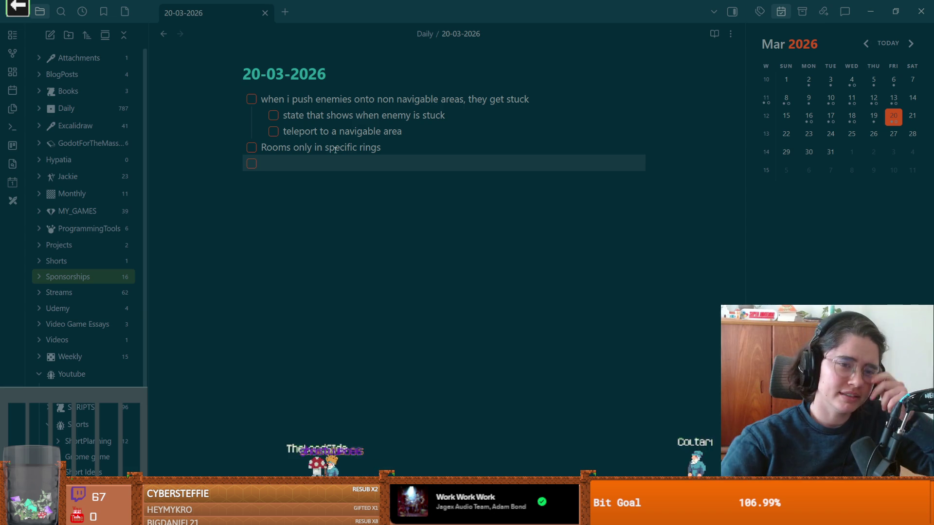
Append 'and beyond' to the Rooms only task, then switch to the AllFigures drawing.
click(405, 148)
text(and beyong)
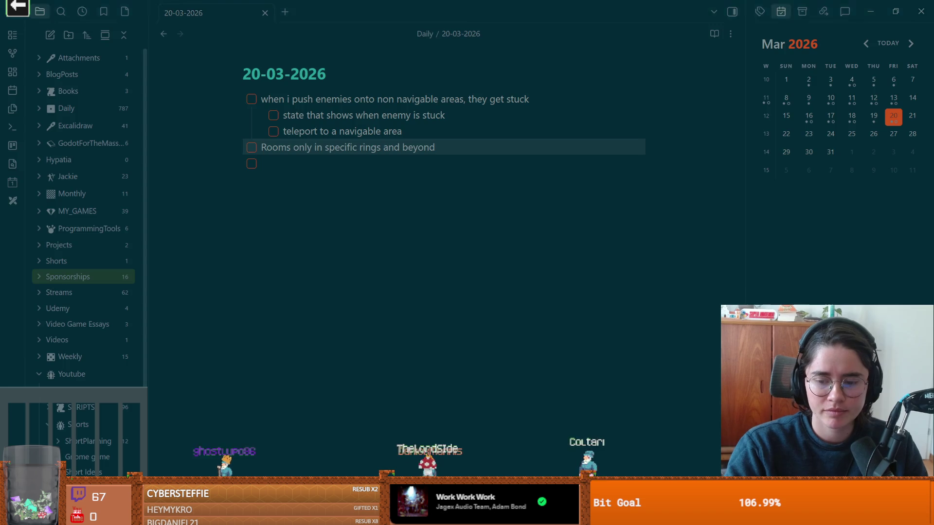
key(alt+Tab)
scroll(535, 267, right, 10)
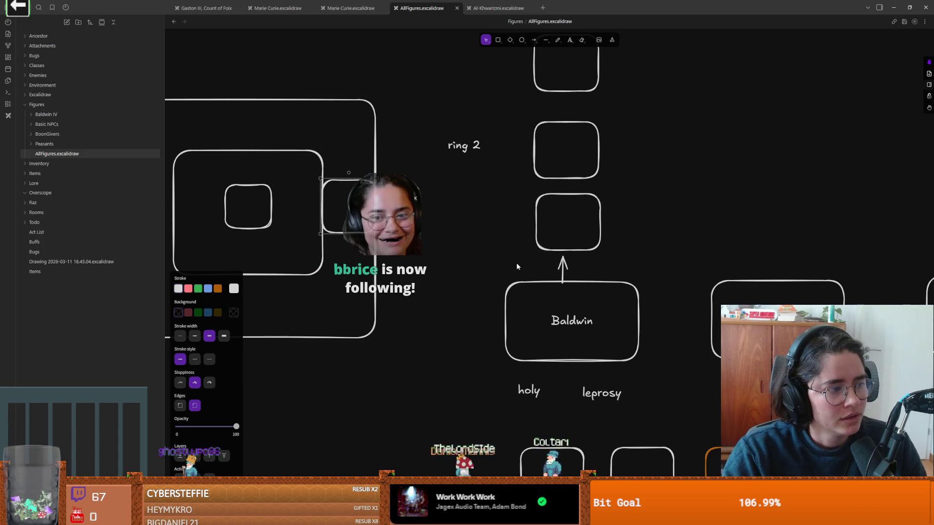
Move the 'ring 2' label right beside the upper box and type 'heal someone' into that box.
scroll(466, 258, up, 3)
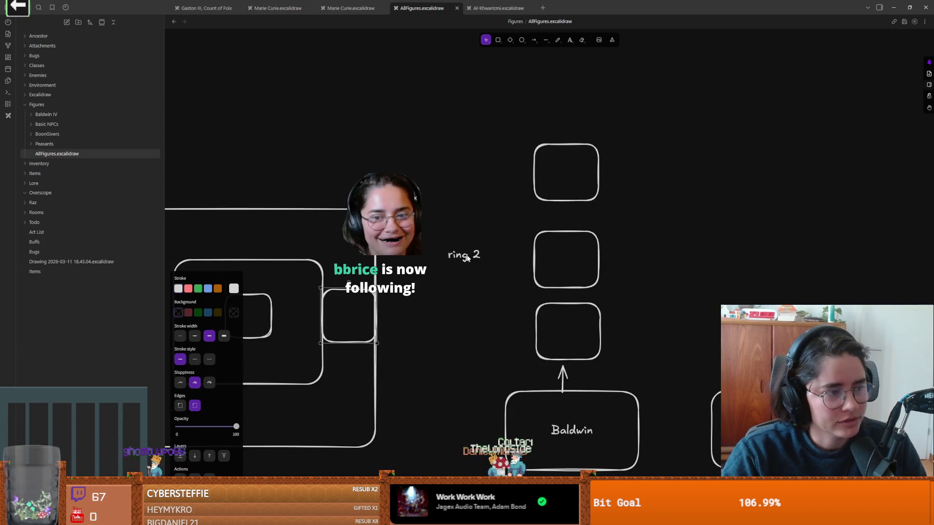
scroll(535, 283, down, 2)
scroll(534, 280, up, 3)
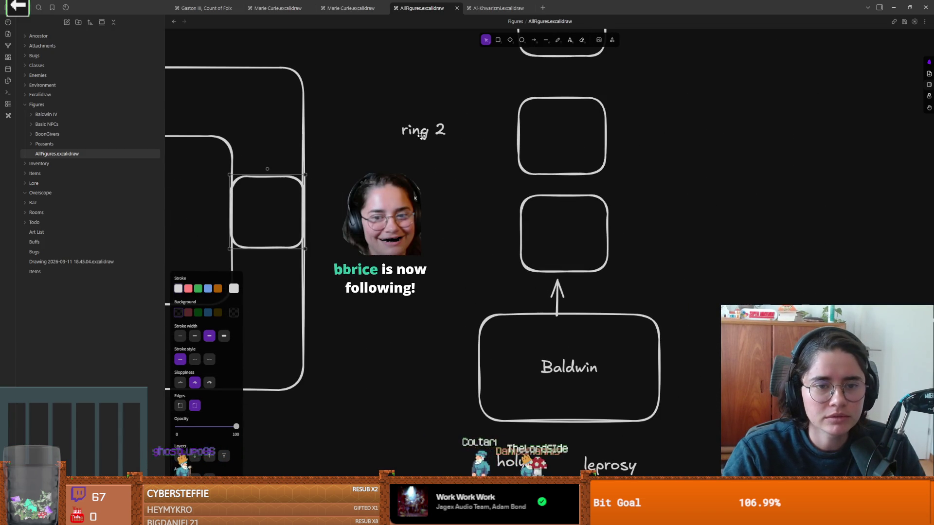
drag(421, 137, 480, 139)
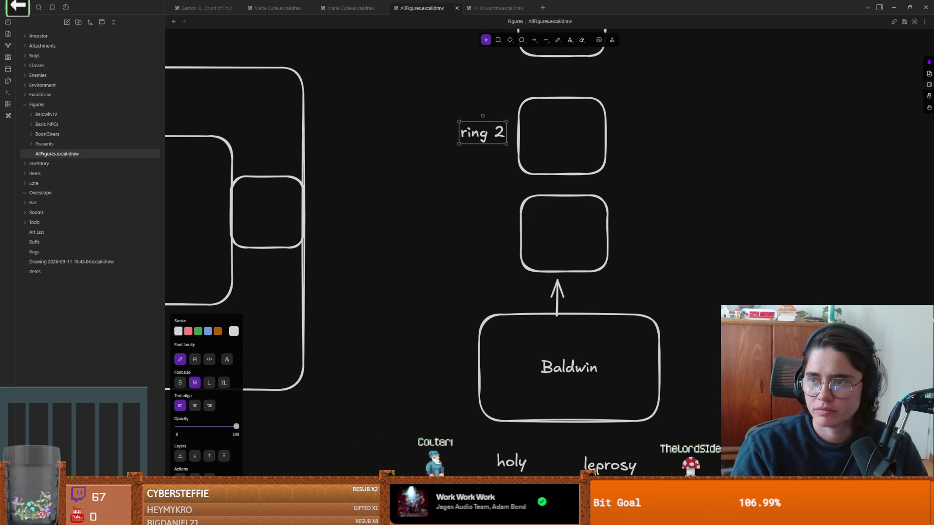
double_click(591, 127)
text(heal)
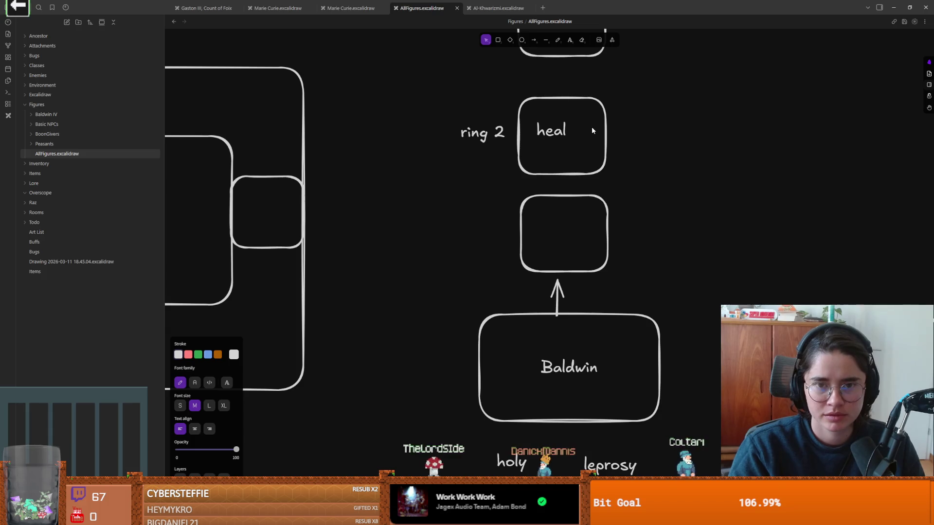
text( someone)
Break 'heal someone' onto two lines and centre-align the text.
click(574, 129)
key(Return)
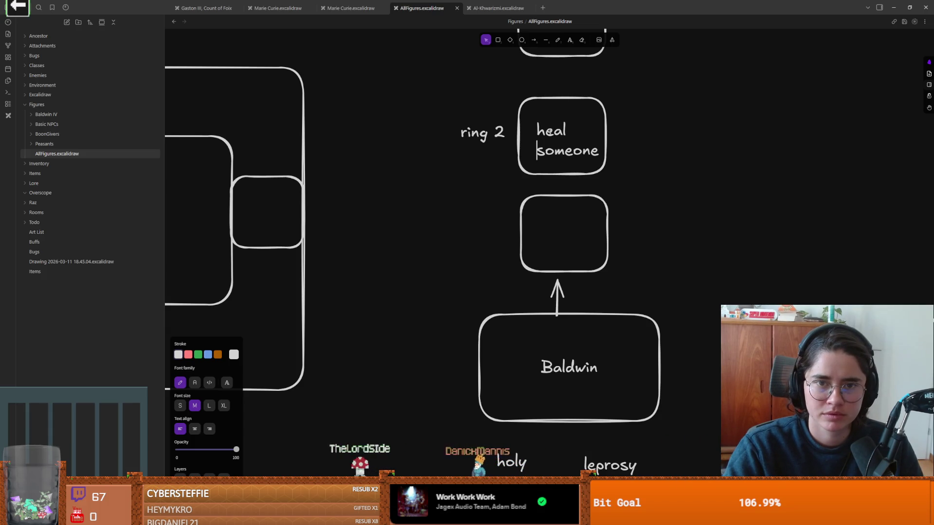
key(Escape)
click(195, 405)
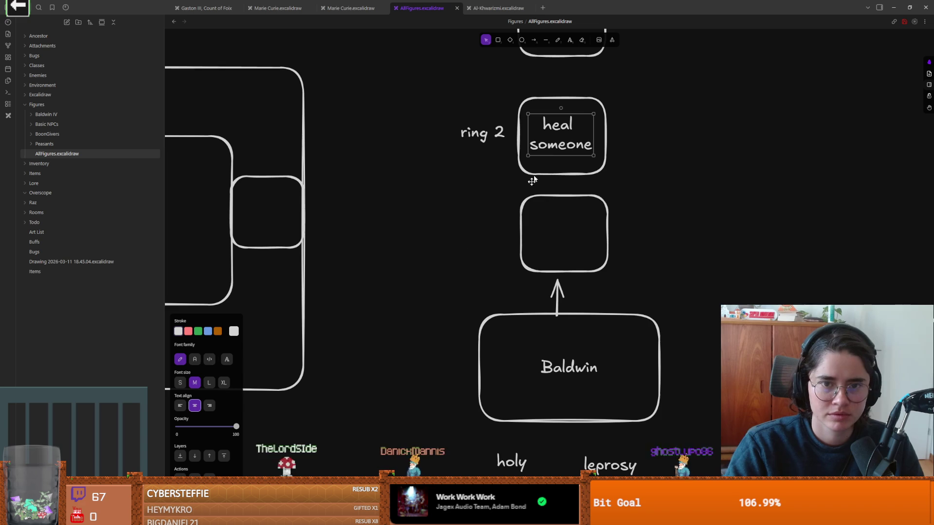
Move the 'heal someone' text down into the box directly above Baldwin.
click(648, 150)
drag(649, 151, 614, 214)
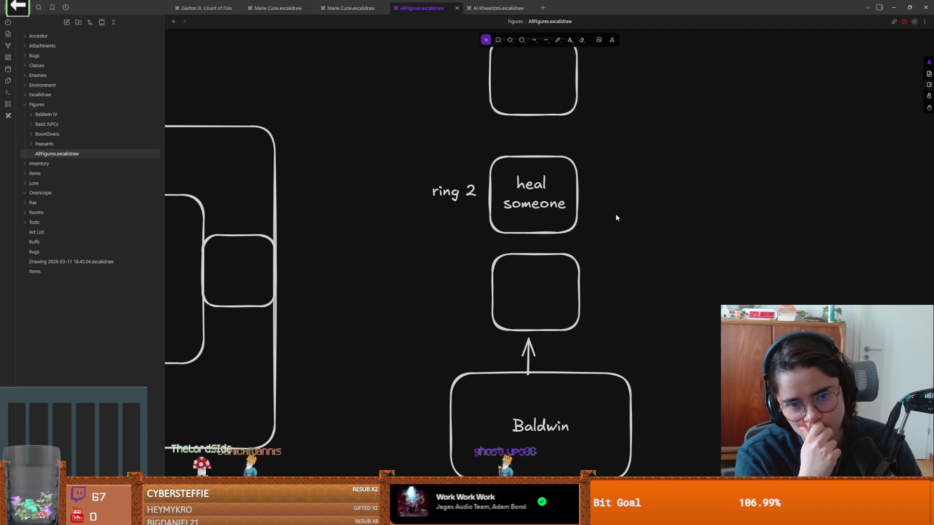
drag(541, 206, 540, 305)
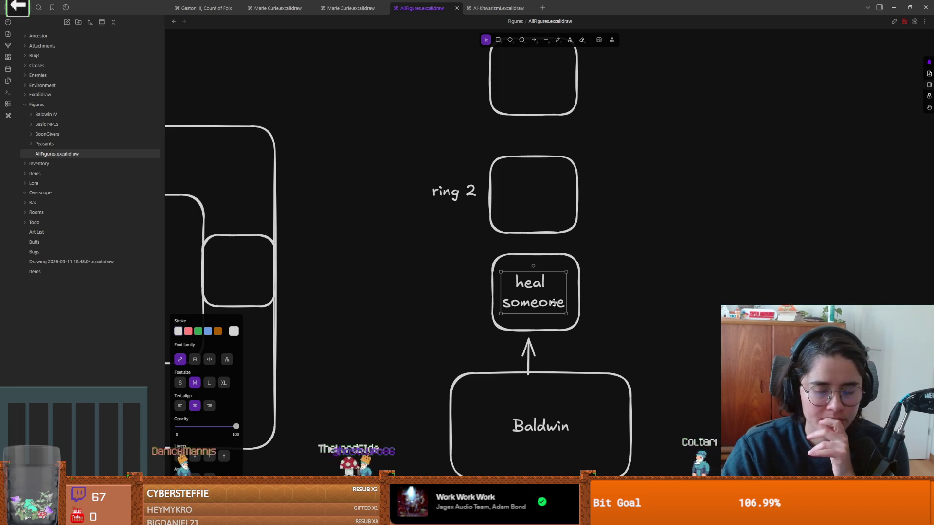
Move 'heal someone' back into the box beside 'ring 2' and nudge it into place.
scroll(596, 307, down, 1)
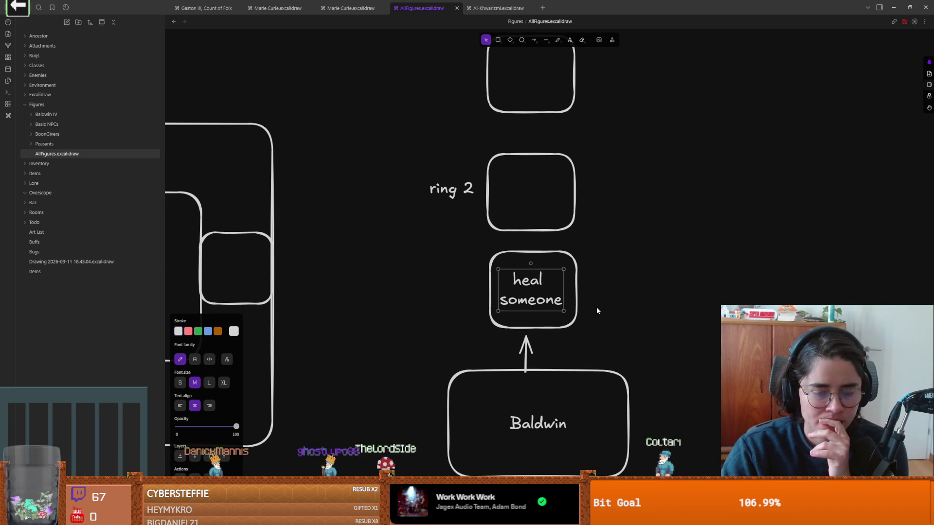
drag(569, 308, 570, 208)
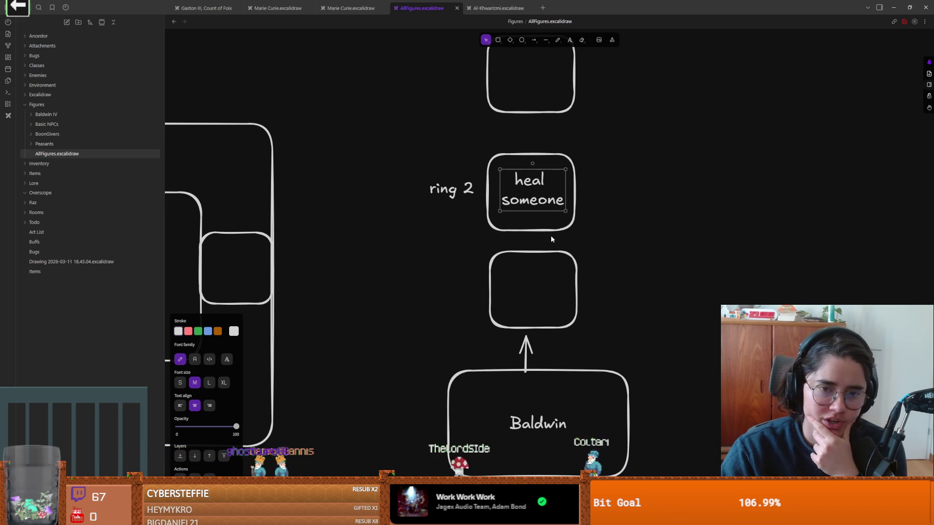
click(535, 277)
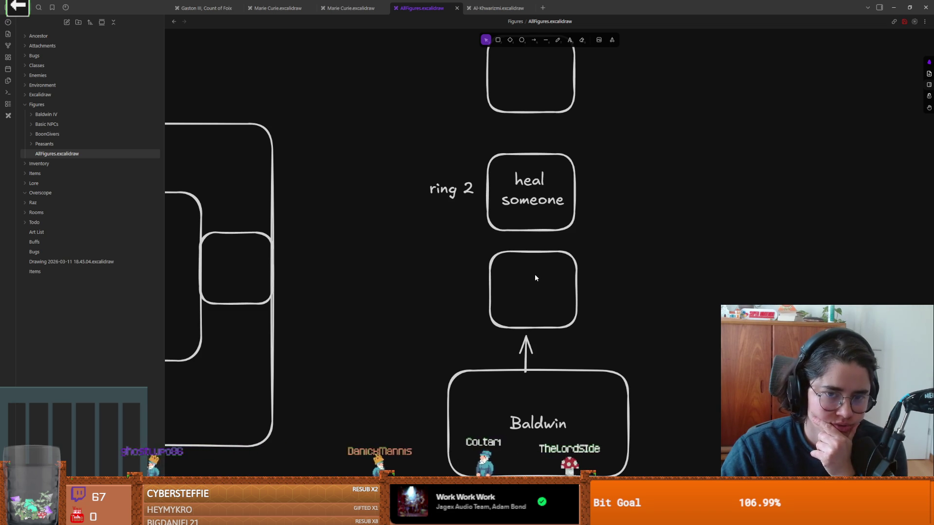
click(524, 226)
drag(524, 225, 522, 228)
click(571, 195)
click(573, 197)
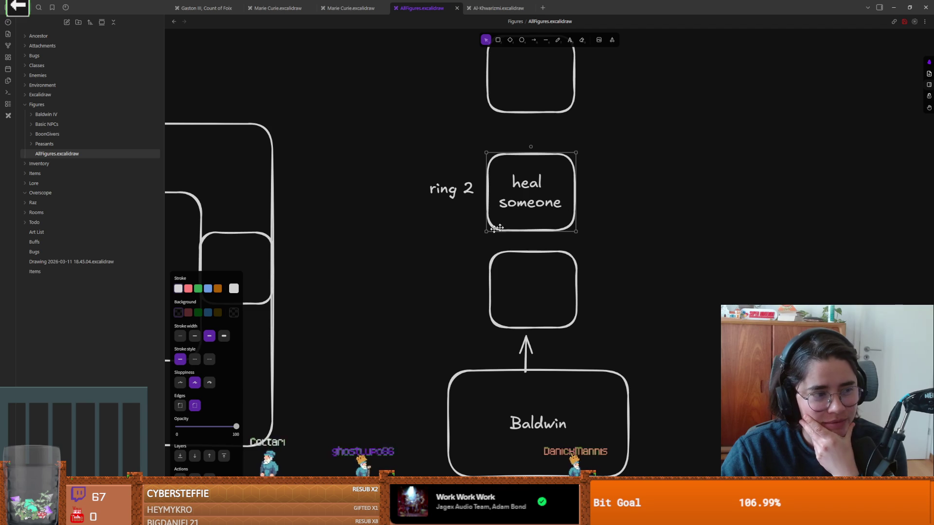
Select 'ring 2' together with the heal someone box and shift them slightly up.
click(497, 257)
click(493, 257)
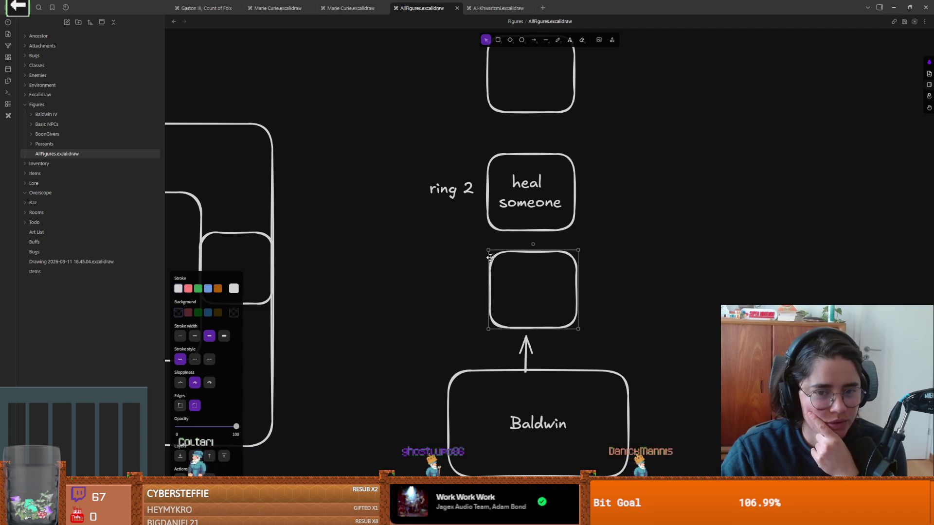
click(475, 257)
drag(622, 236, 316, 141)
drag(481, 184, 482, 179)
click(395, 175)
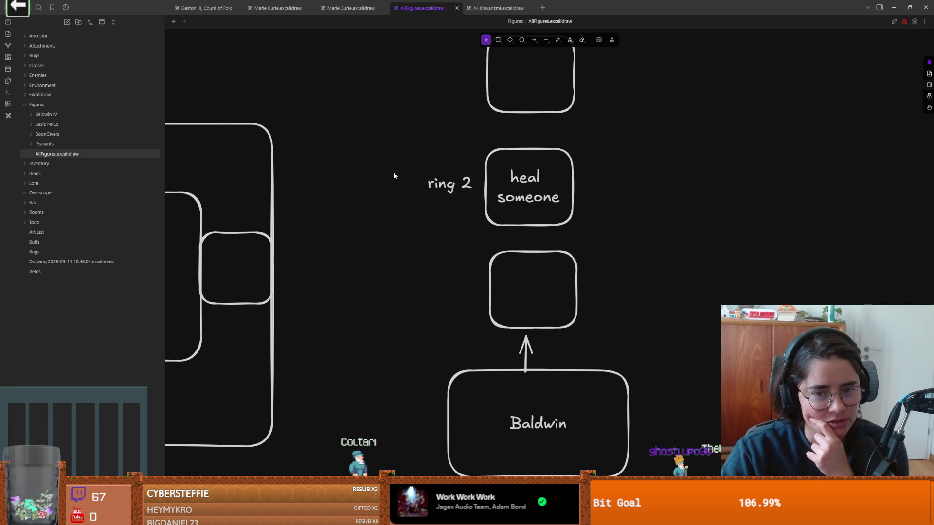
mouse_move(396, 142)
mouse_down()
mouse_move(635, 228)
mouse_move(646, 241)
mouse_up()
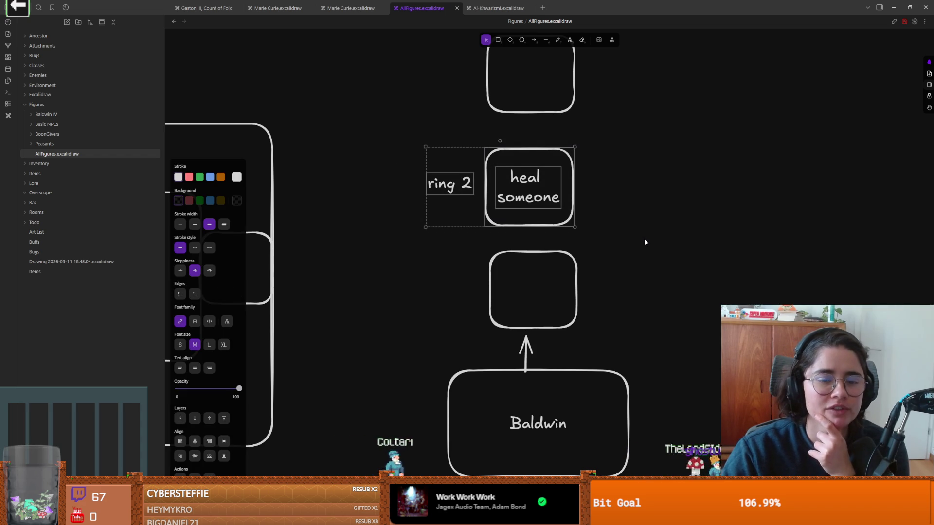
scroll(535, 243, left, 2)
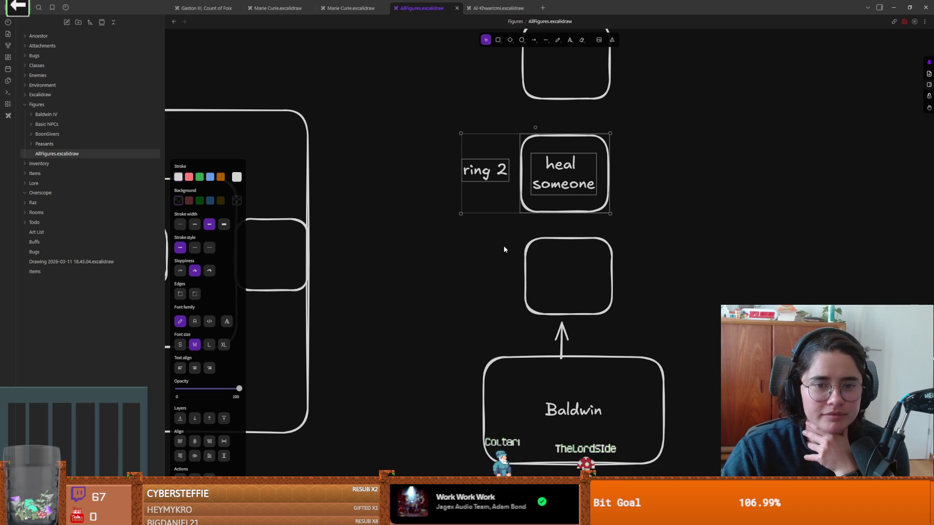
key(Escape)
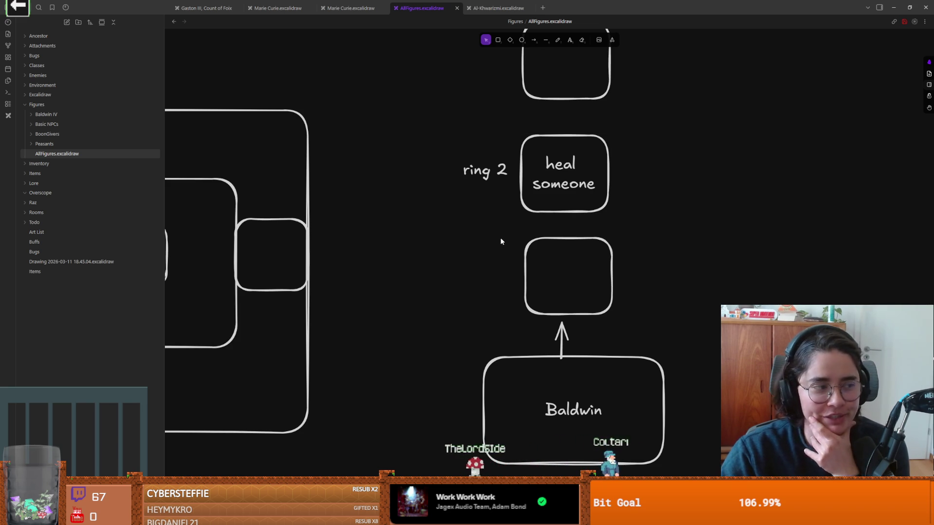
Nudge the empty box above Baldwin slightly down.
drag(497, 232, 655, 331)
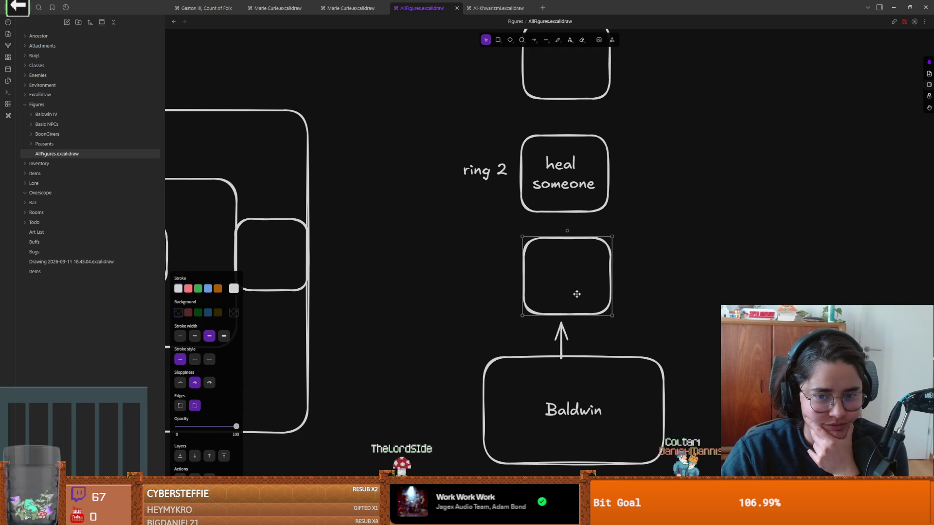
drag(577, 294, 576, 296)
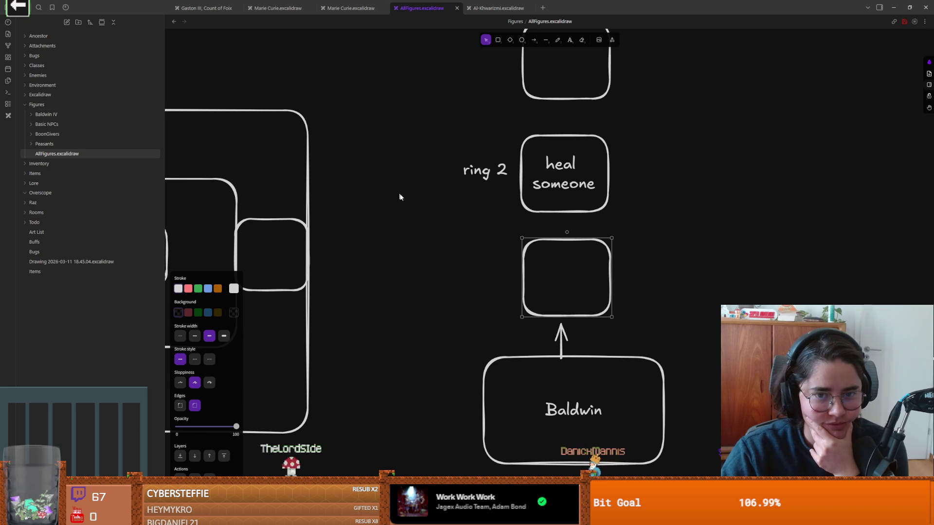
click(476, 232)
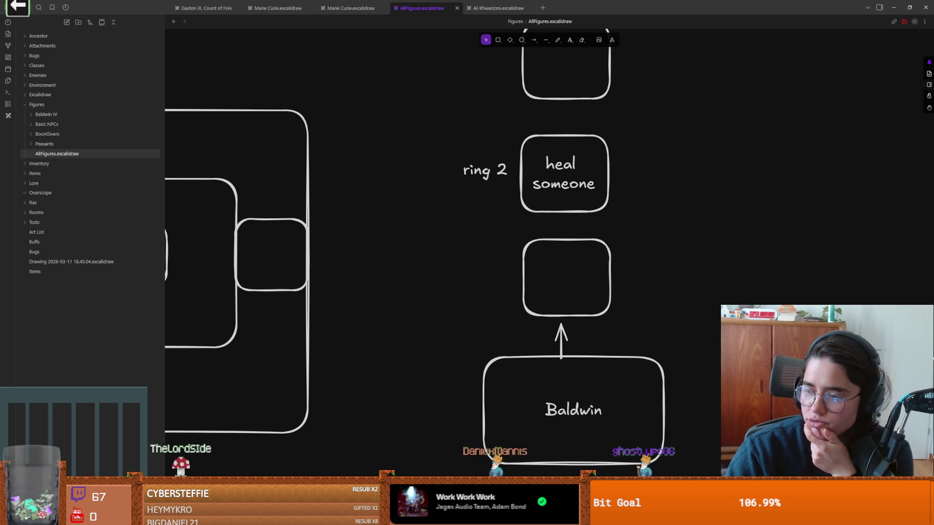
scroll(597, 261, right, 2)
scroll(597, 262, up, 1)
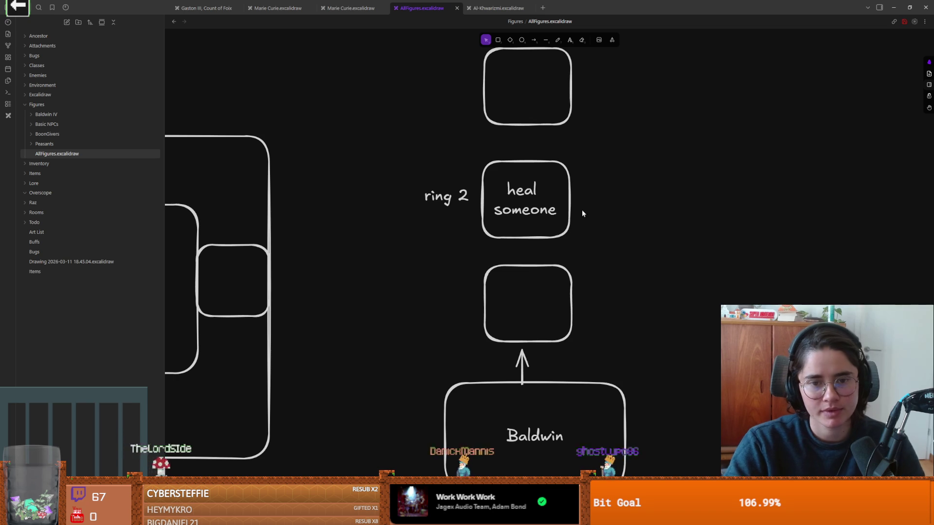
Add a 'fight' text label to the right of the heal someone box.
click(574, 42)
click(579, 195)
text(fi)
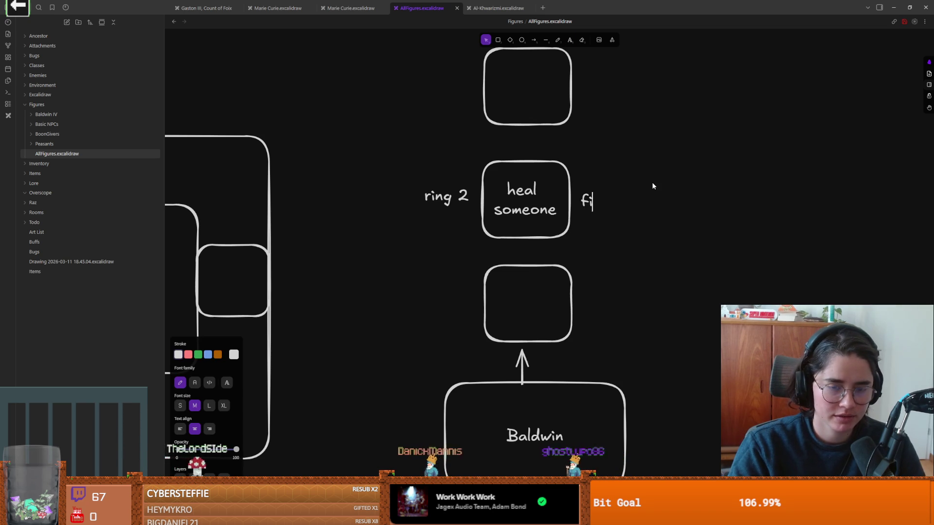
text(ght beat)
key(BackSpace)
key(BackSpace)
key(BackSpace)
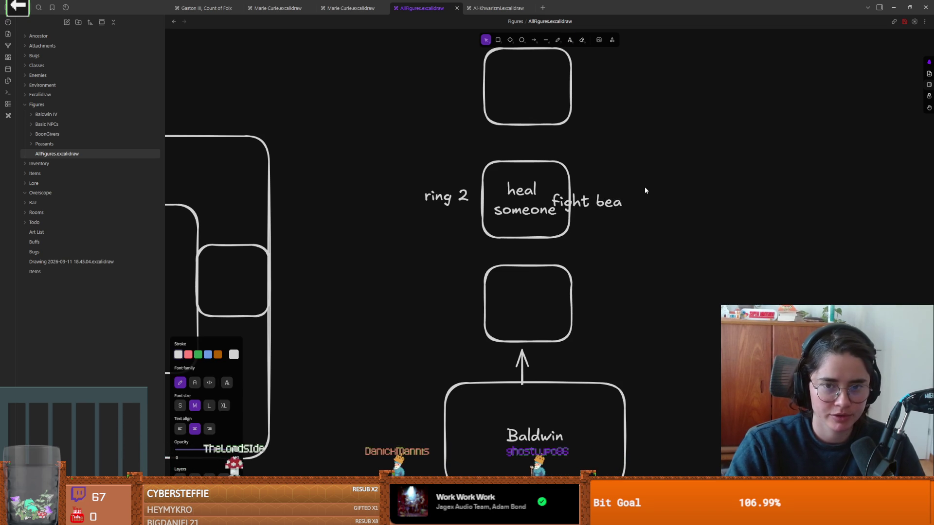
key(BackSpace)
key(BackSpace)
key(Escape)
drag(590, 196, 607, 195)
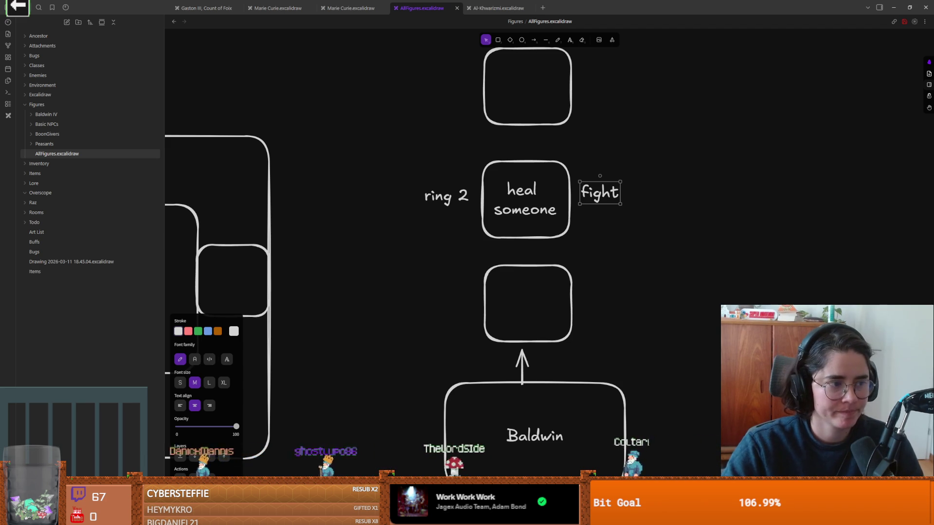
Take a screen capture of the drawing and return to the daily note.
scroll(397, 221, down, 1)
scroll(400, 220, up, 2)
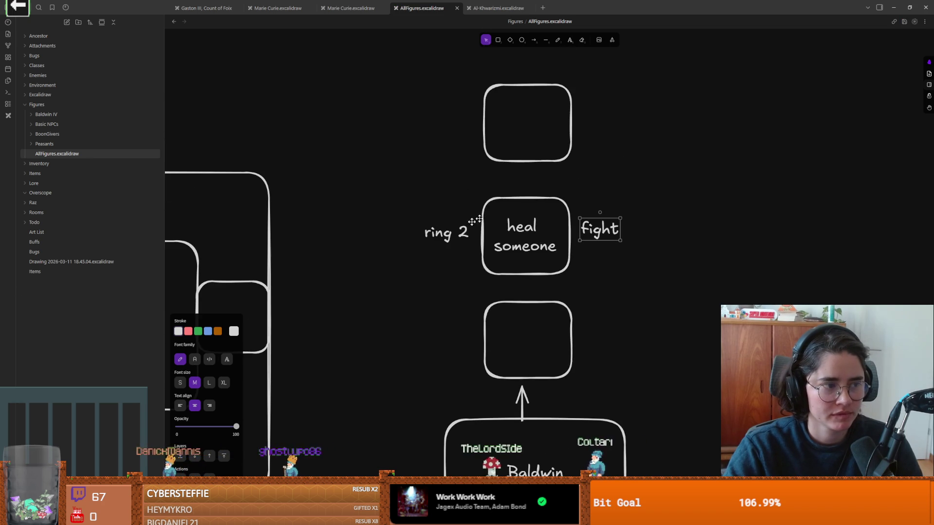
key(ctrl+Print)
click(691, 185)
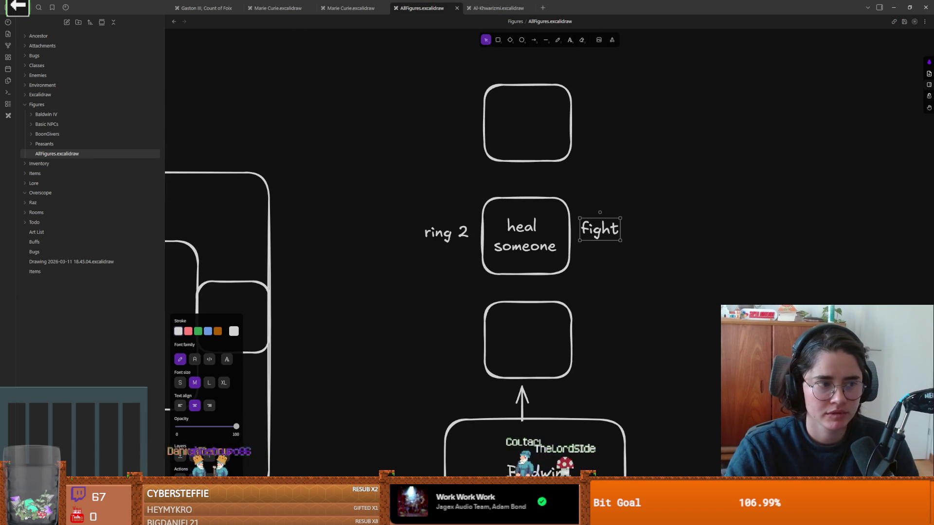
key(alt+Tab)
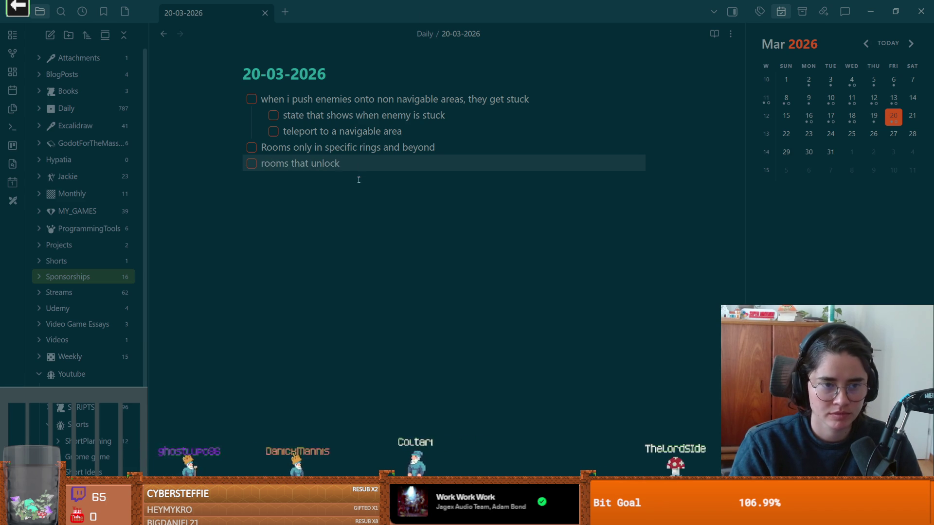
Complete the checklist line as 'rooms that unlock when u do certain room'.
text( when u do s)
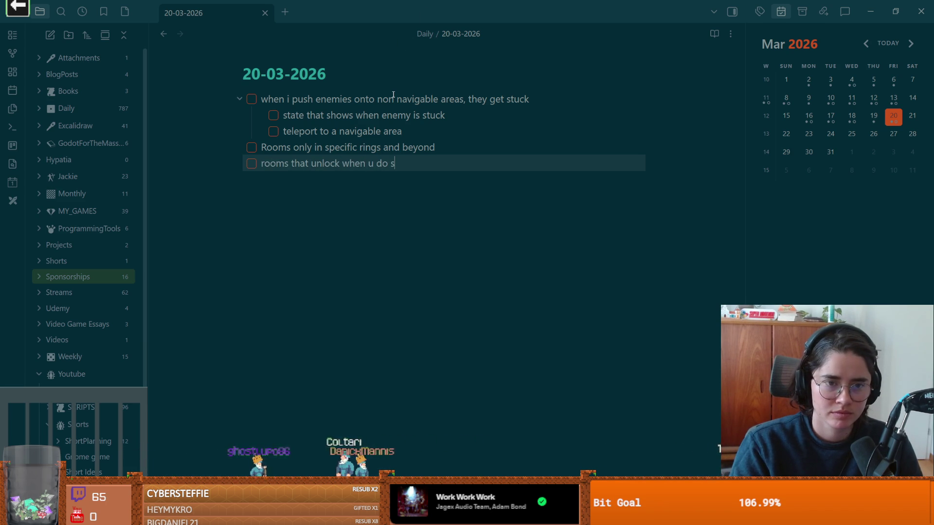
key(BackSpace)
text(cetain)
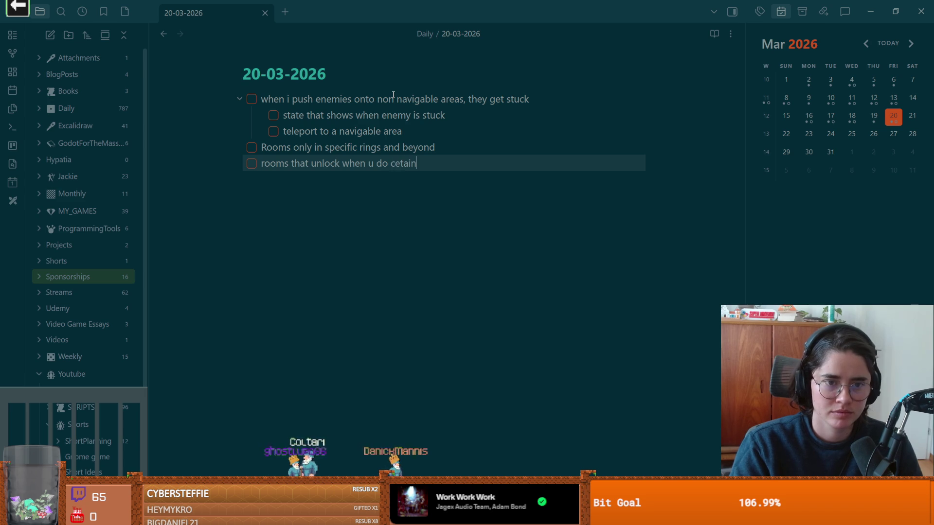
key(BackSpace)
key(BackSpace)
key(BackSpace)
key(BackSpace)
text(rtain room)
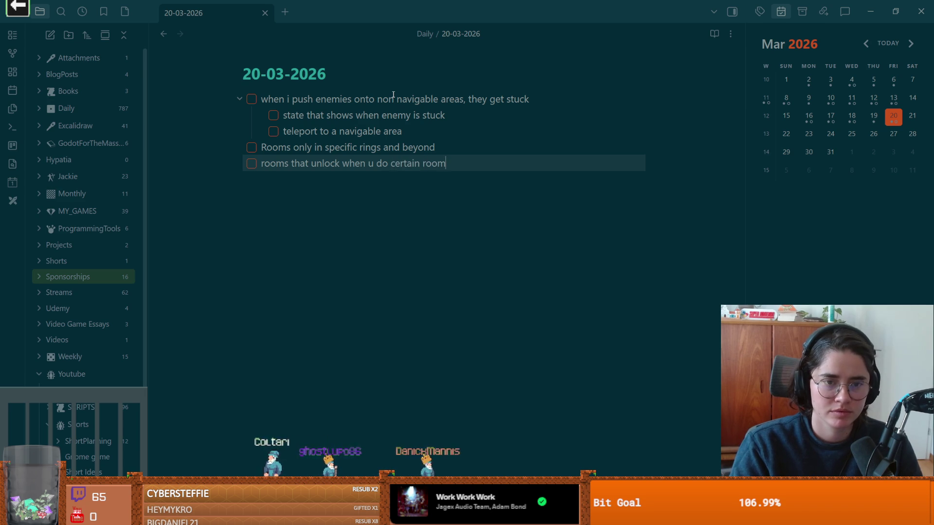
Add a new checklist item 'figures show up after monster room'.
key(Return)
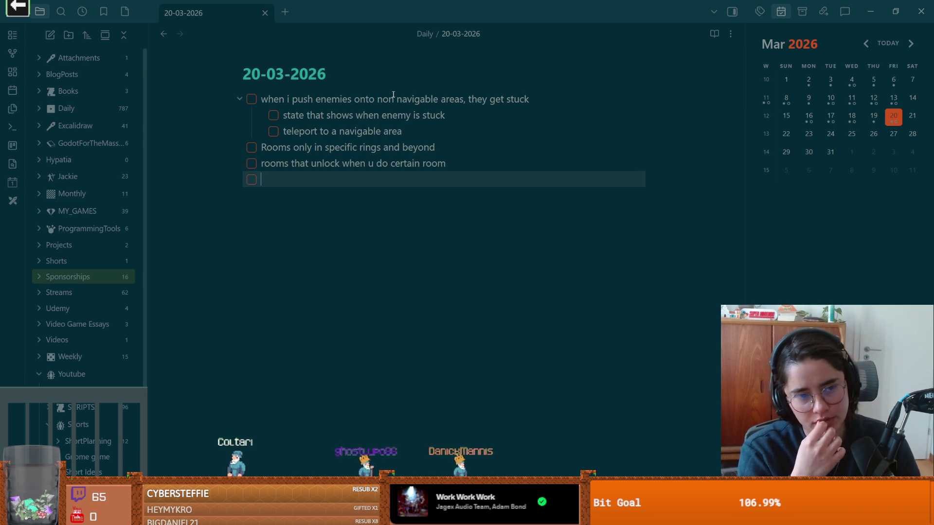
text(figures )
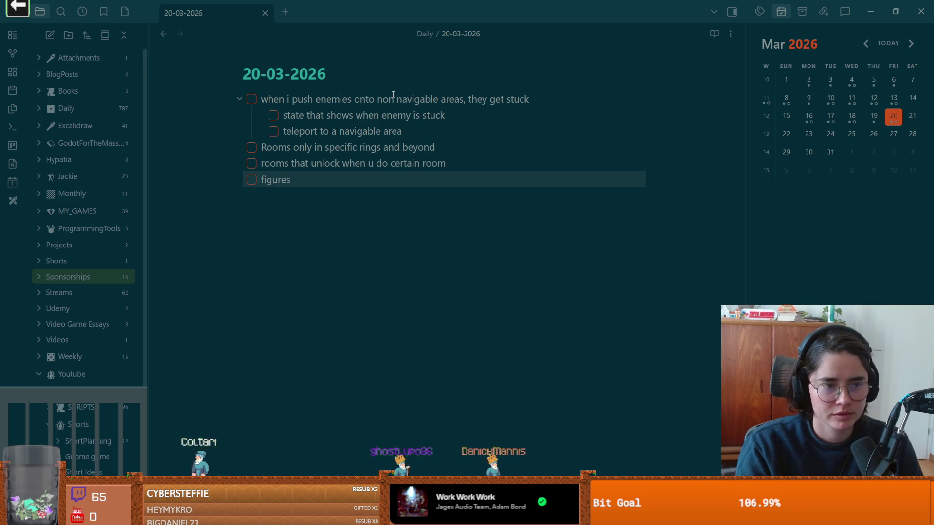
text(show up aftr)
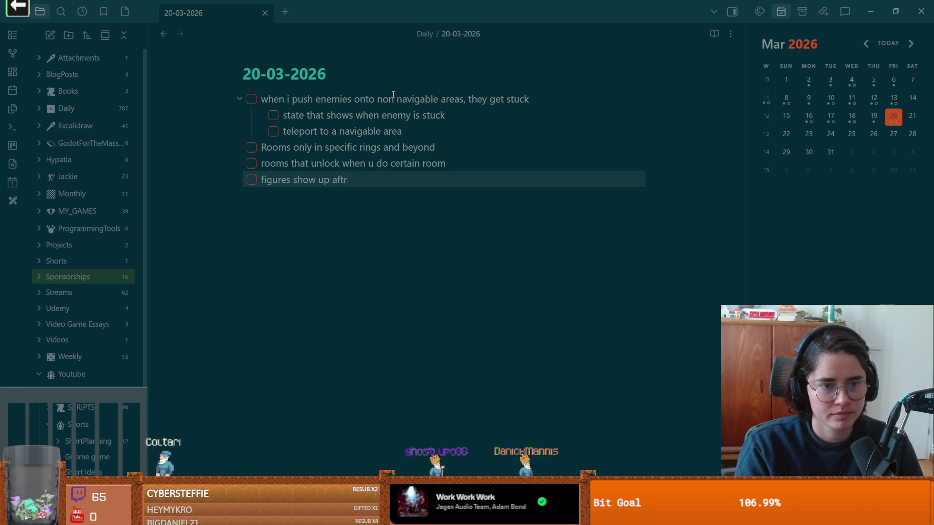
key(BackSpace)
text(er )
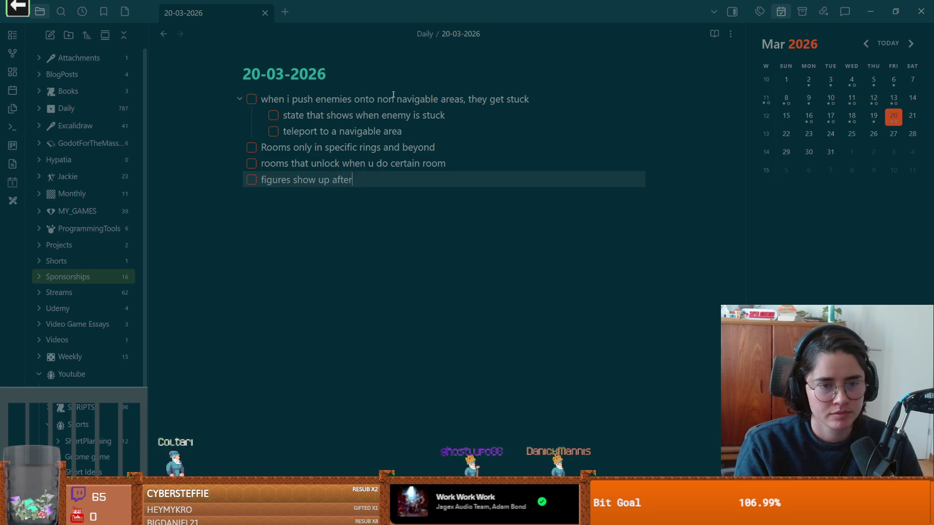
text(monster room)
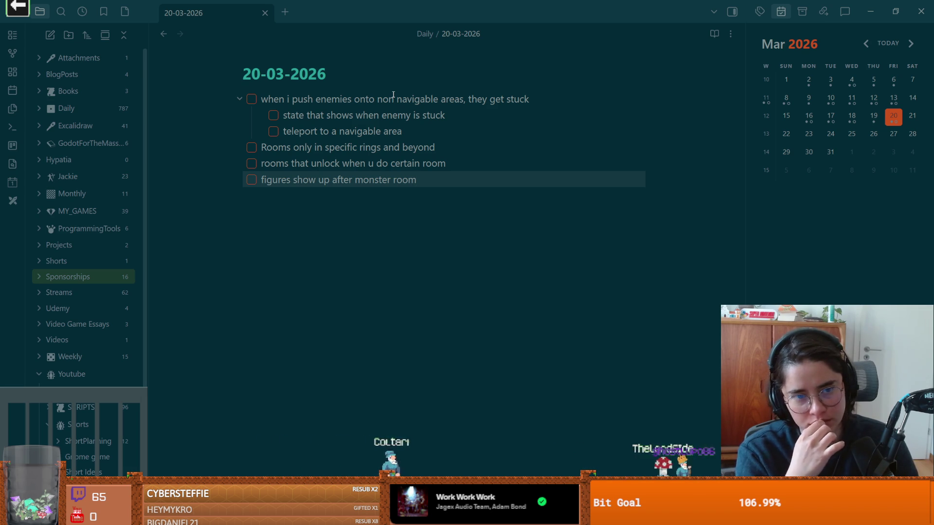
key(alt+Tab)
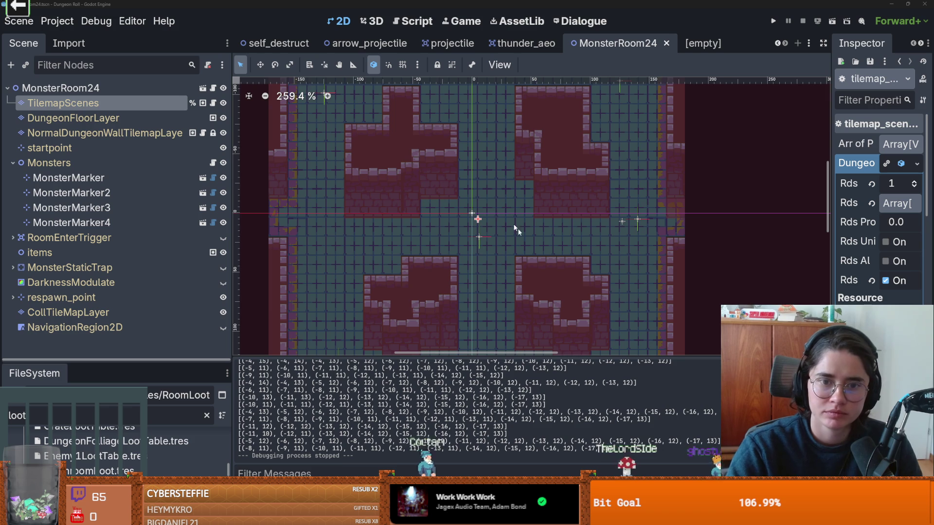
Enlarge the FileSystem dock, filter it for 'roo', and open RootRooms room.tscn.
scroll(475, 224, up, 4)
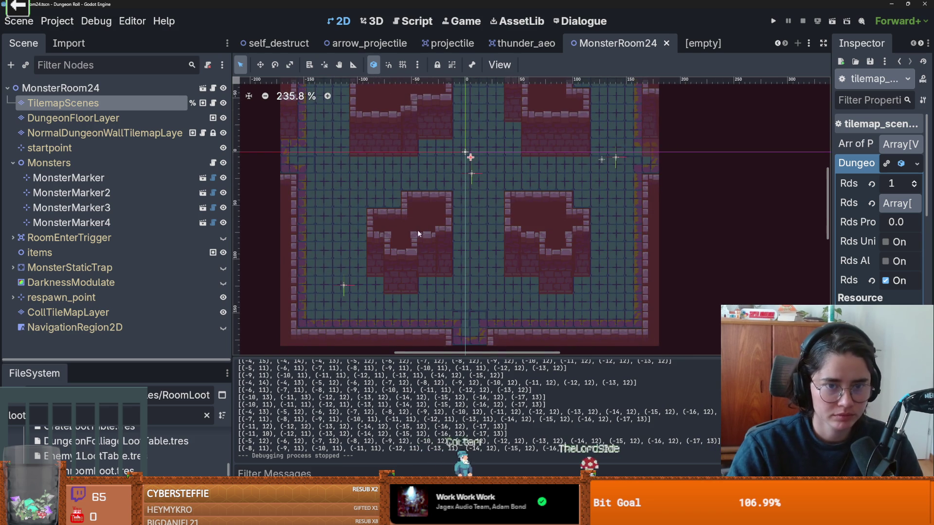
scroll(413, 235, down, 1)
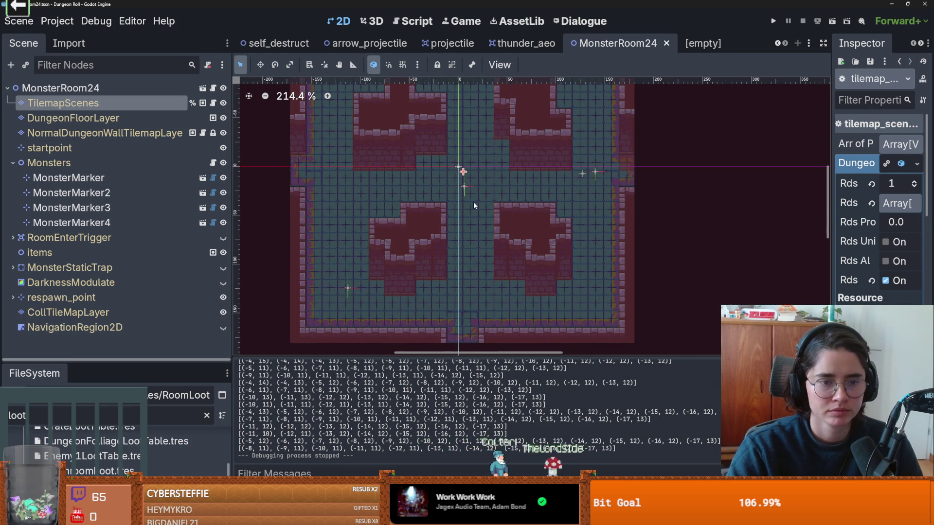
scroll(452, 226, down, 1)
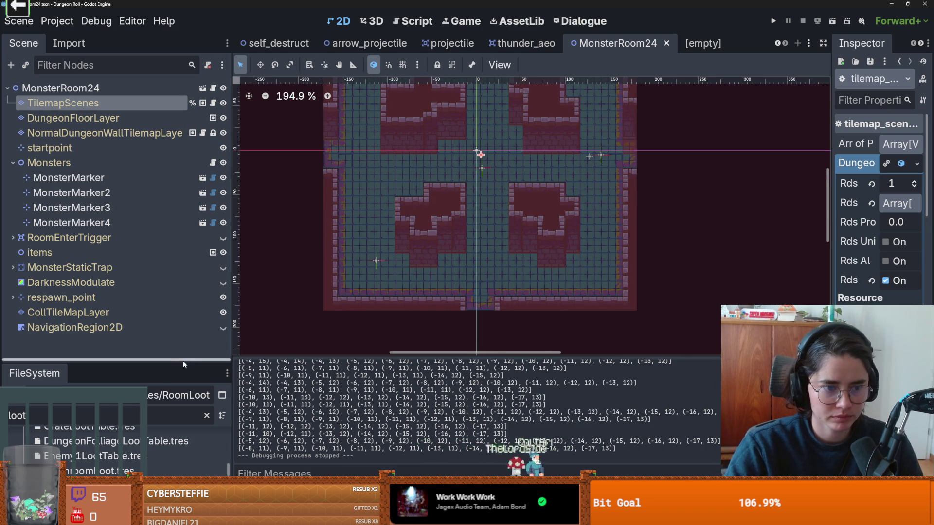
drag(183, 364, 184, 271)
double_click(93, 320)
text(r)
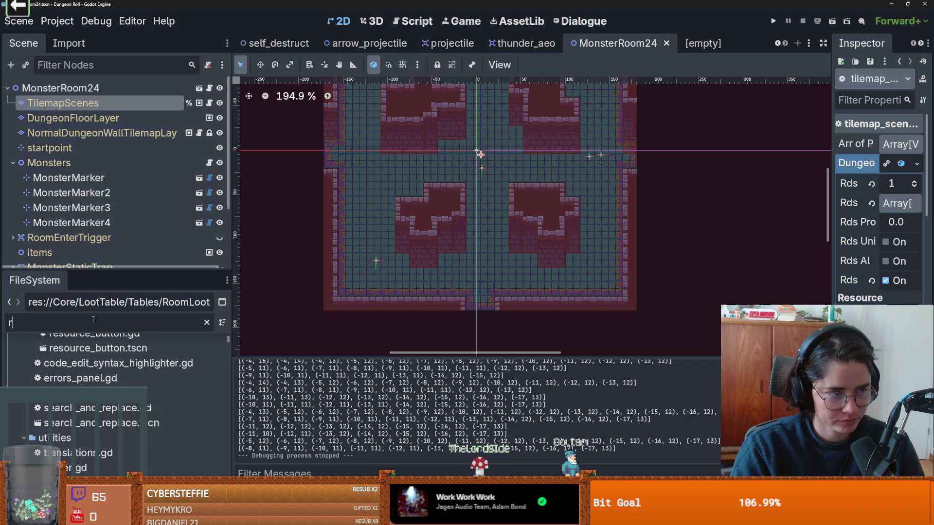
text(oom)
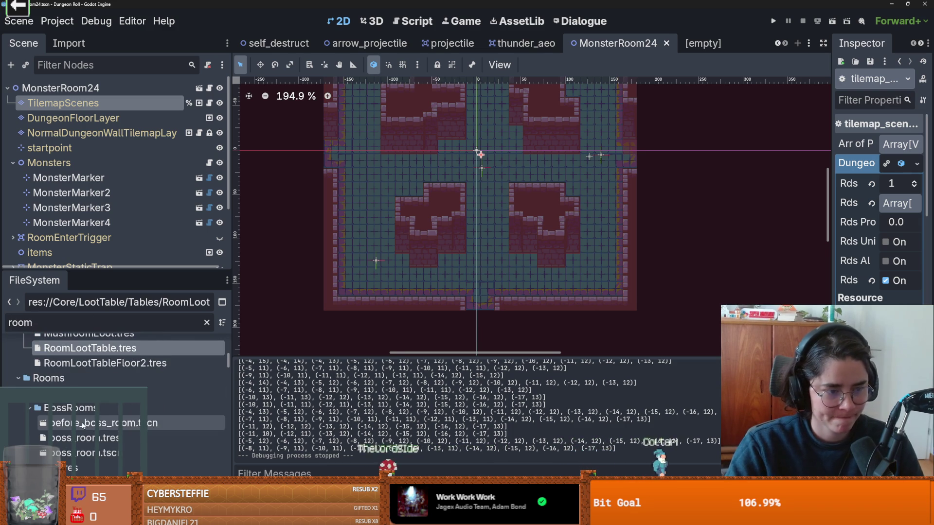
scroll(64, 418, down, 4)
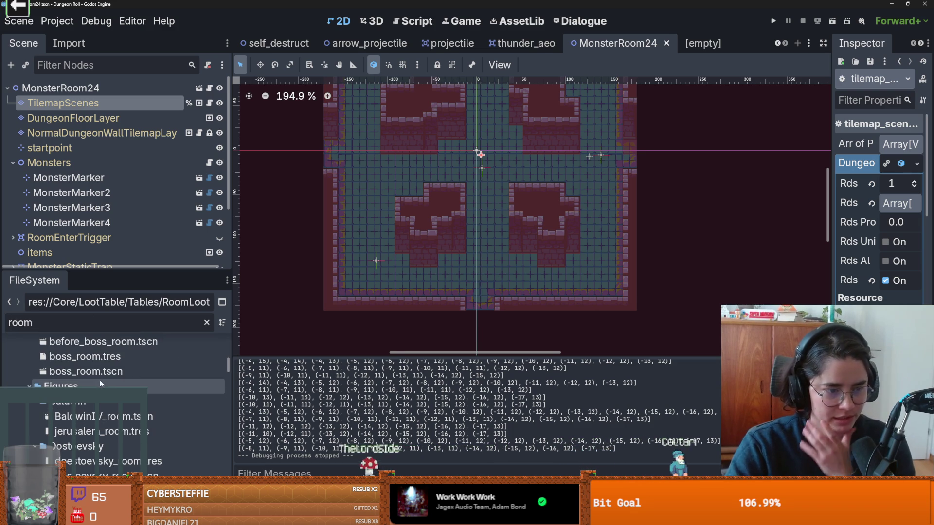
scroll(64, 419, down, 5)
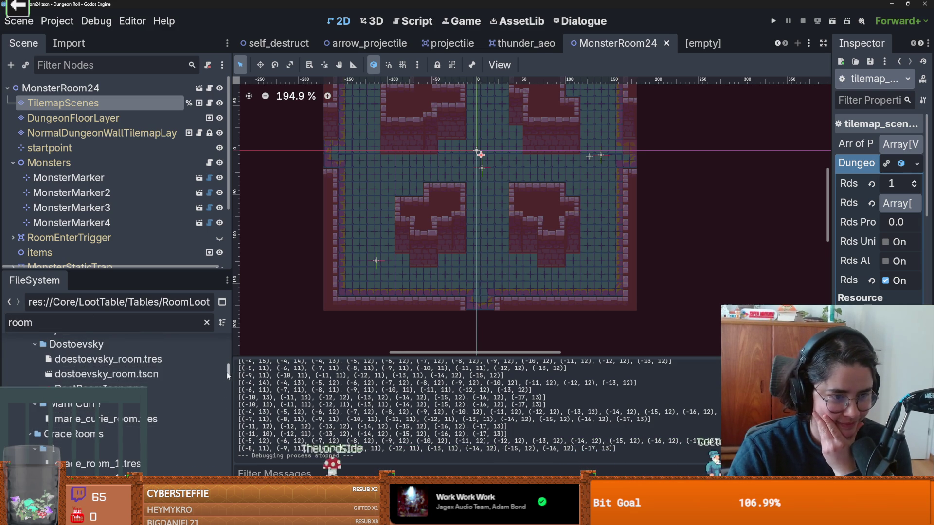
scroll(229, 372, up, 2)
scroll(228, 371, down, 15)
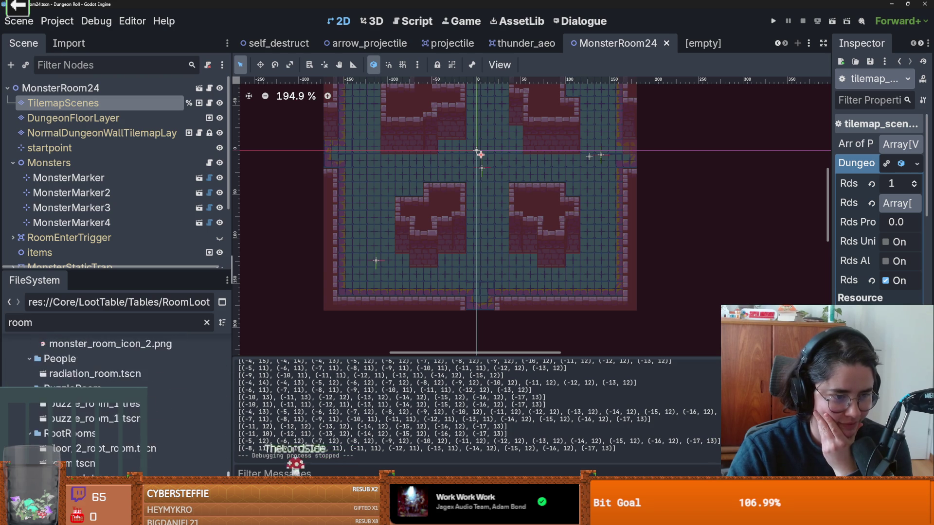
scroll(135, 403, up, 2)
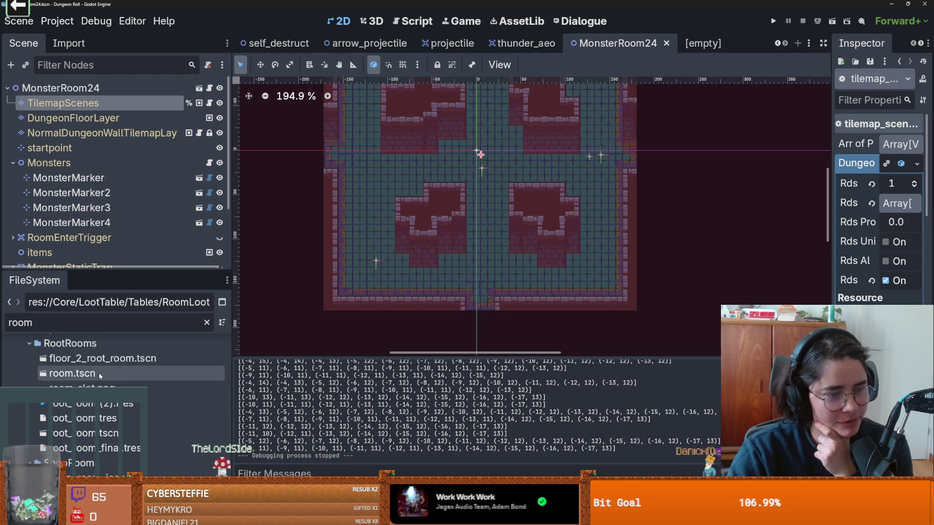
double_click(80, 374)
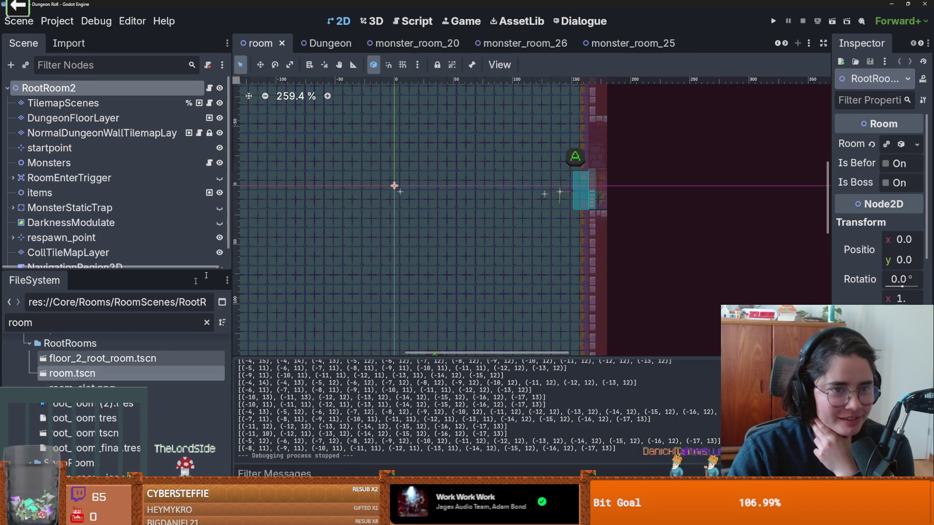
Create a new scene inherited from room.tscn.
right_click(60, 375)
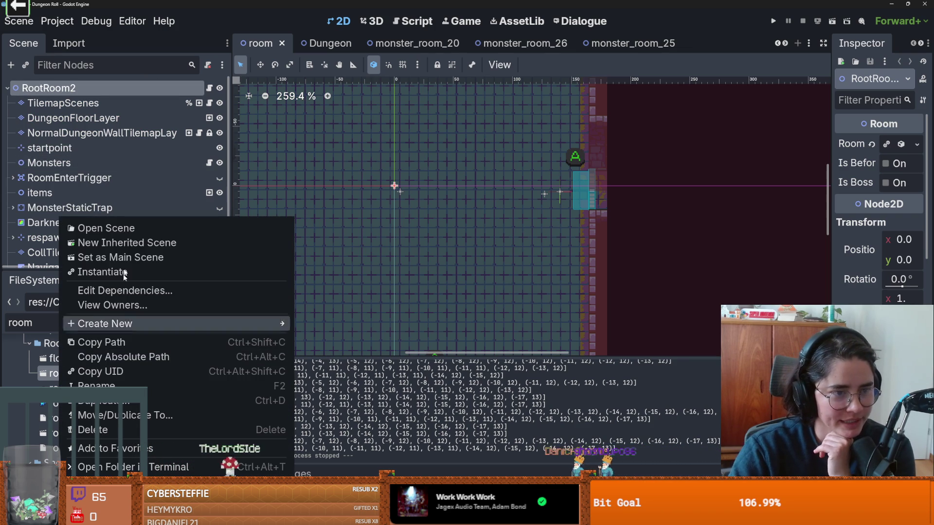
click(118, 247)
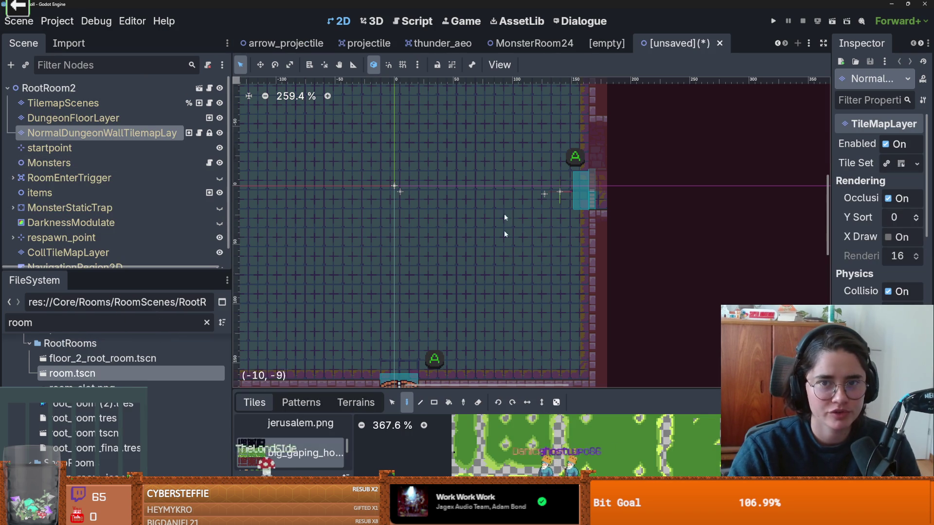
scroll(491, 178, down, 2)
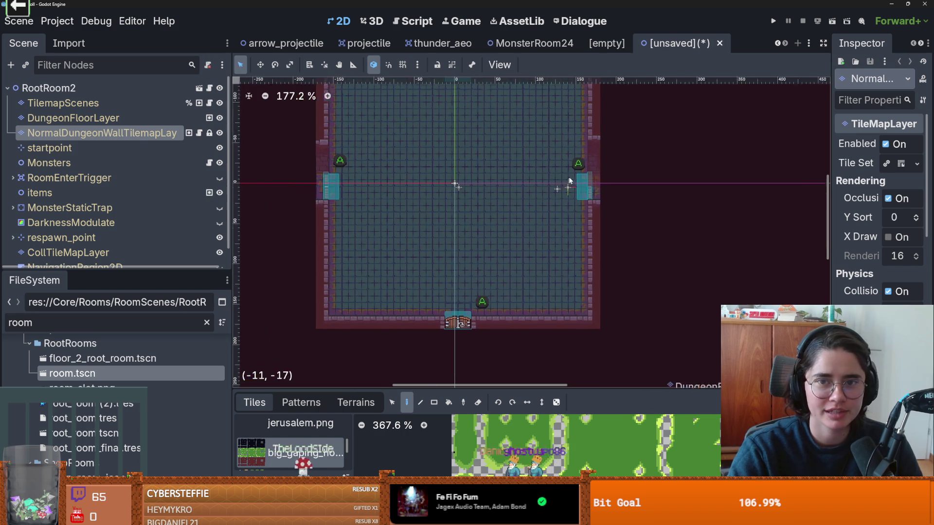
right_click(677, 44)
click(137, 366)
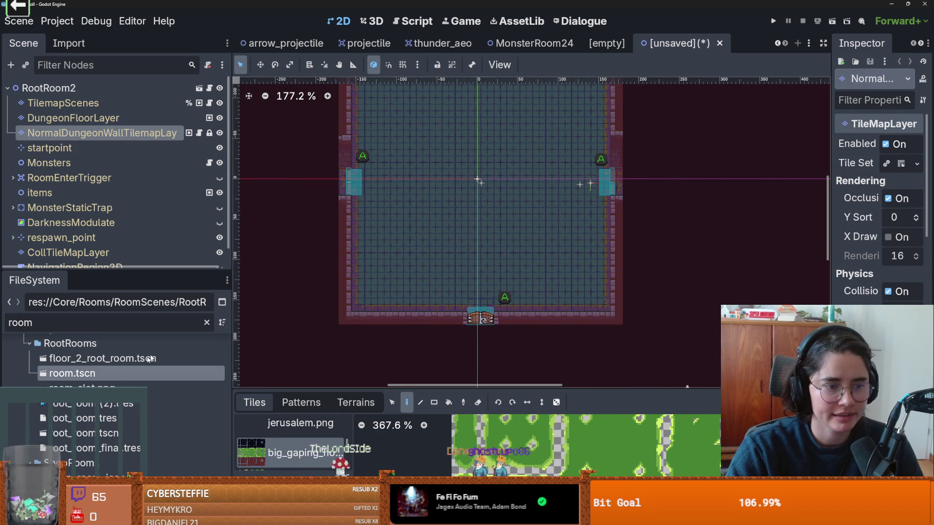
Change the FileSystem filter to 'monster'.
click(206, 322)
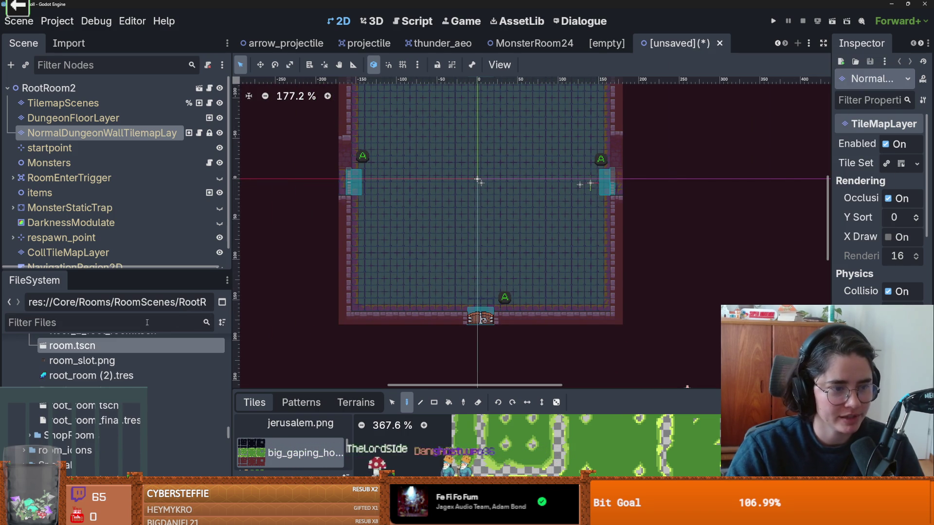
text(monster)
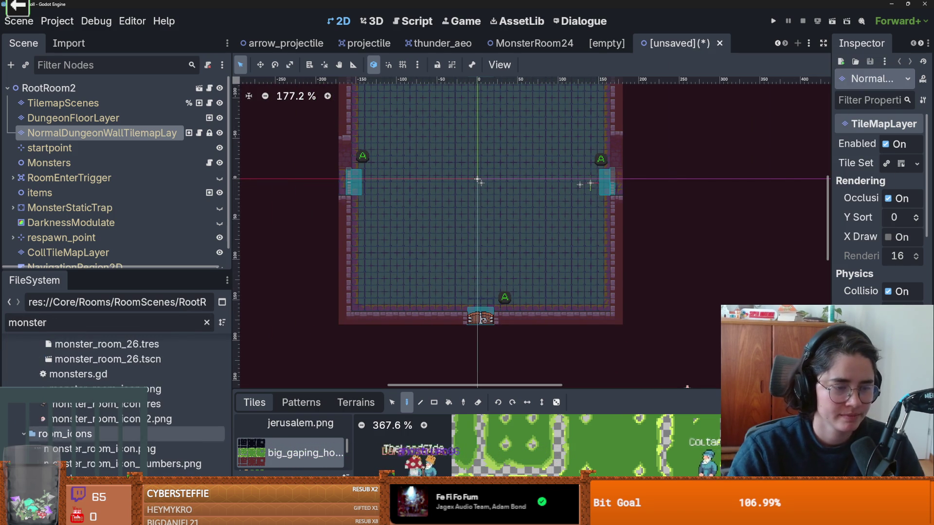
scroll(125, 415, up, 4)
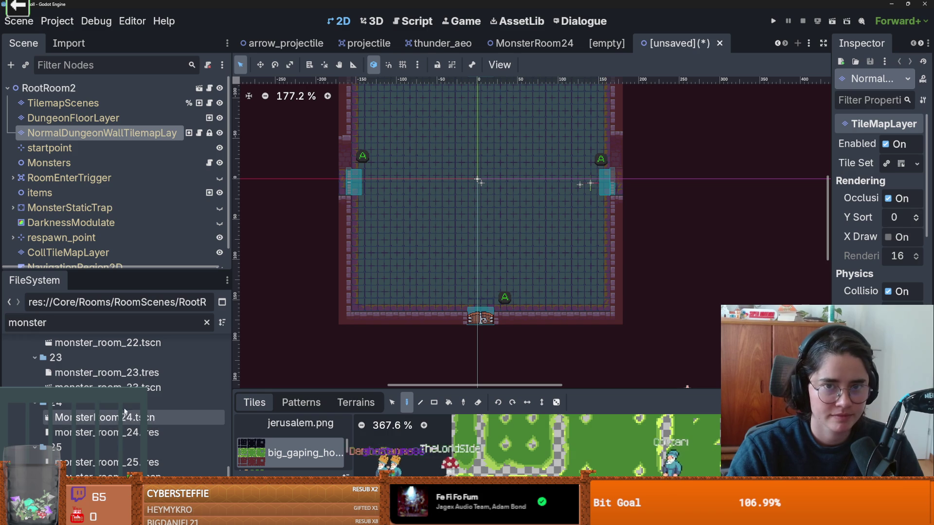
Open the monster_room_23 and monster_room_22 scenes.
double_click(107, 387)
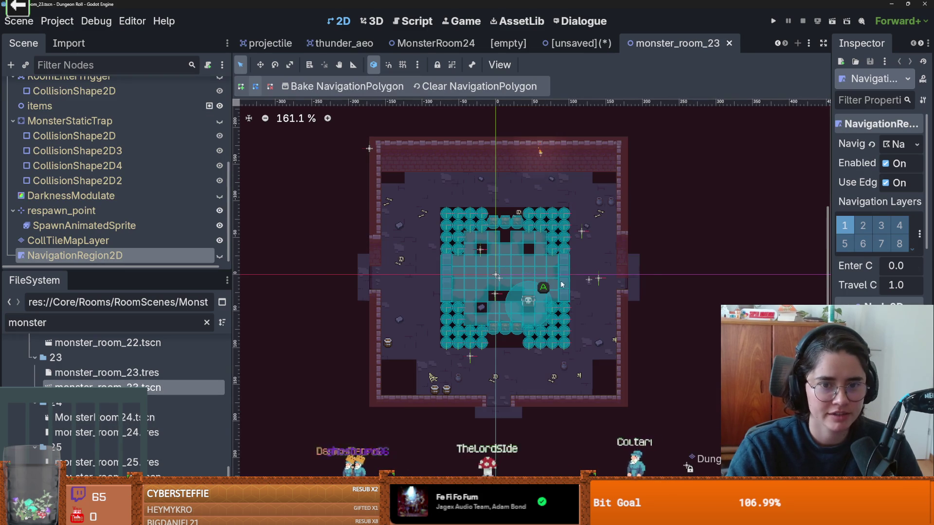
scroll(567, 281, up, 3)
scroll(568, 263, down, 2)
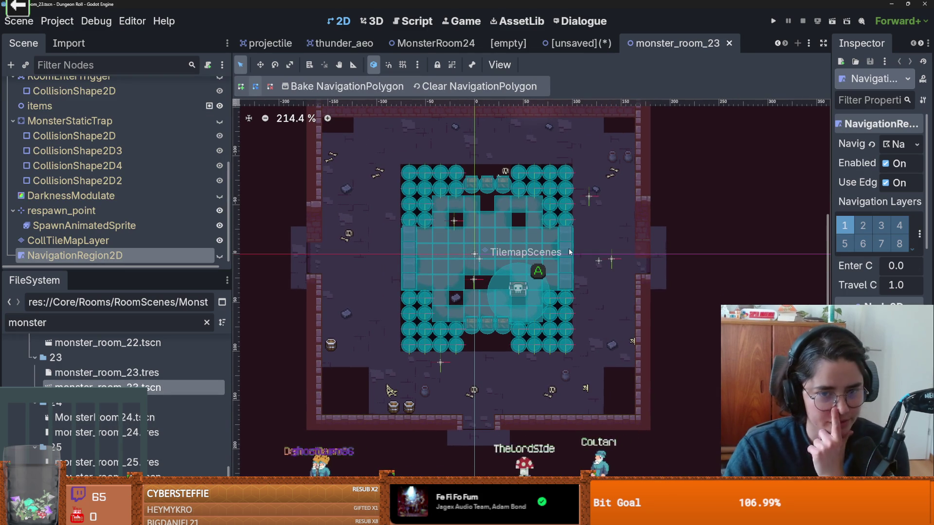
scroll(569, 252, up, 1)
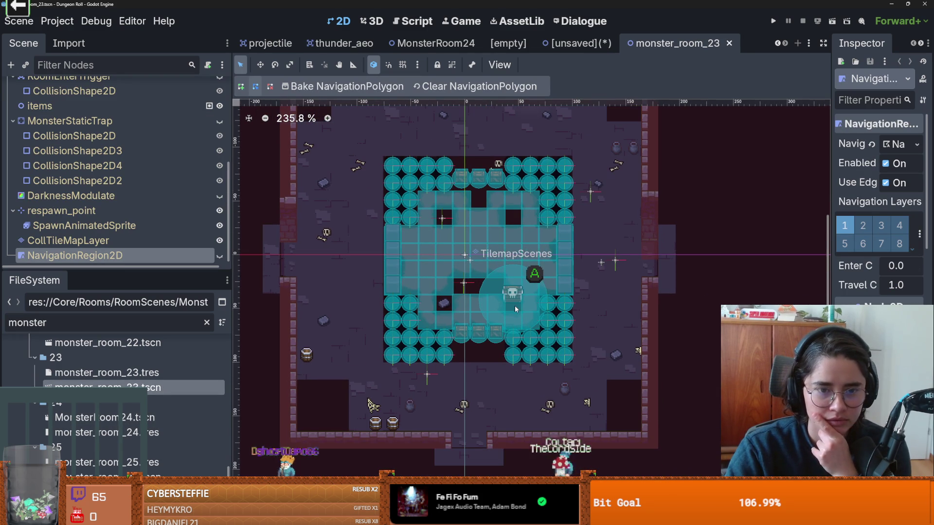
scroll(482, 272, up, 1)
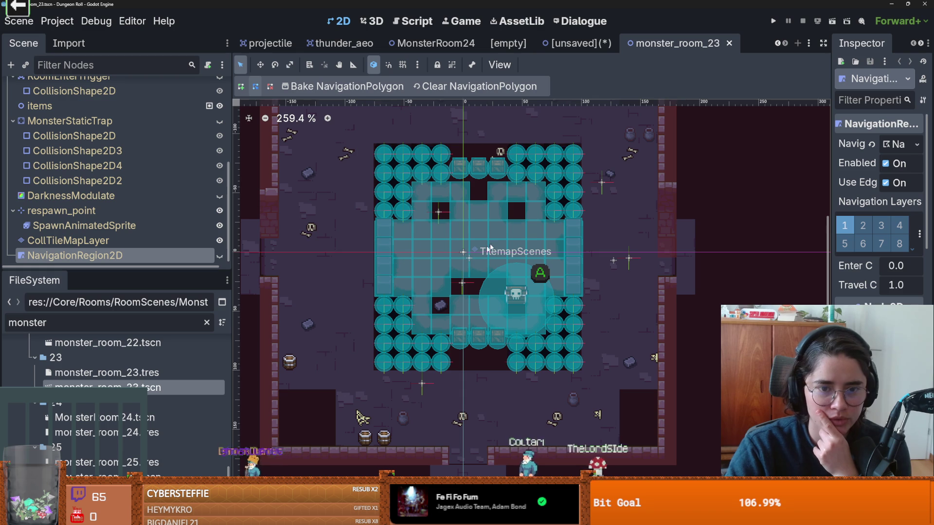
key(Up)
key(Up)
key(Up)
key(Return)
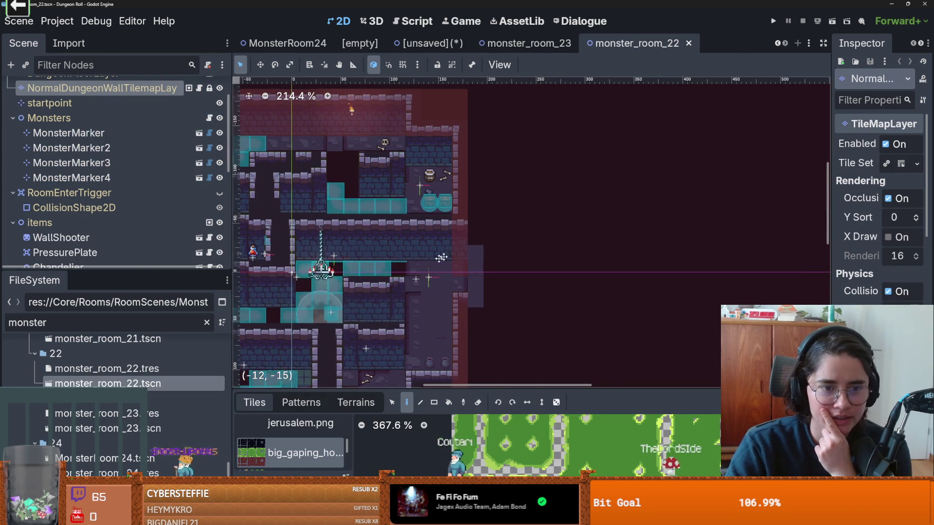
scroll(510, 227, down, 1)
scroll(498, 259, left, 3)
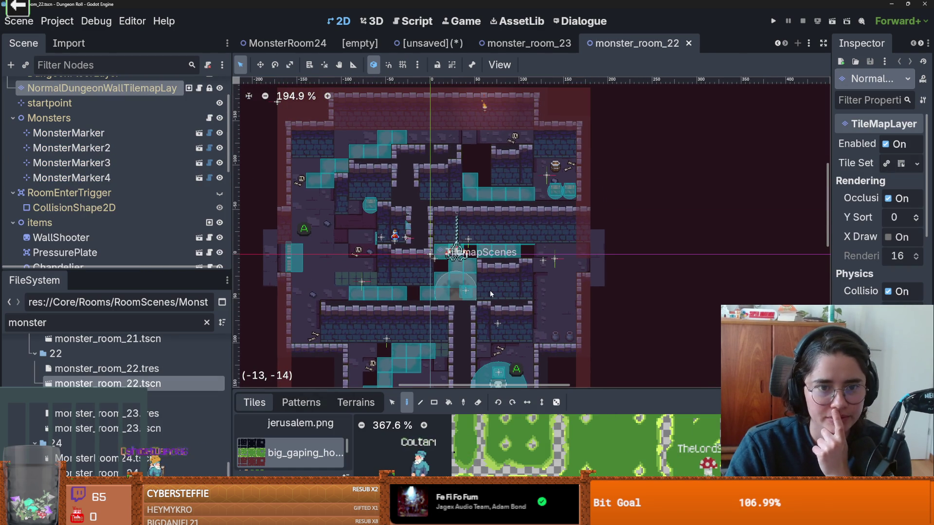
scroll(490, 290, down, 2)
scroll(489, 291, left, 2)
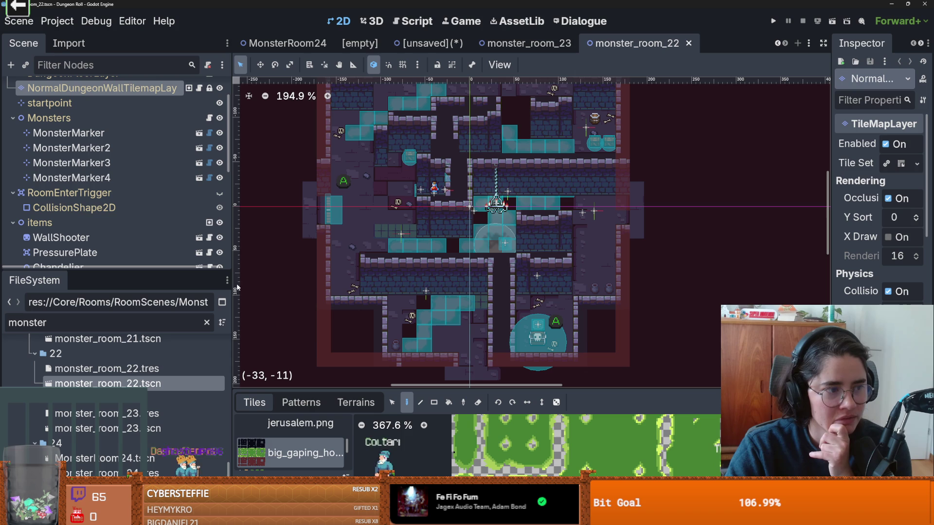
Switch to monster_room_23 and look over its layout.
double_click(107, 428)
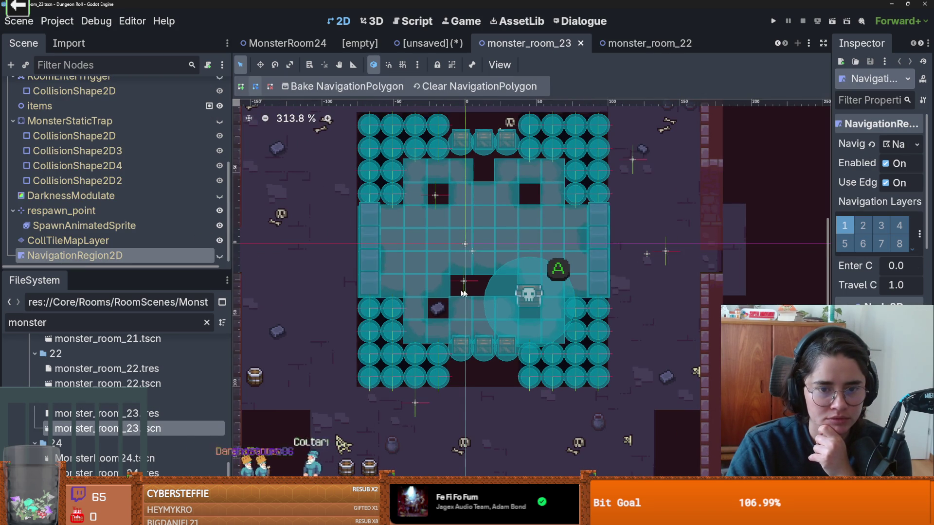
scroll(458, 293, up, 2)
scroll(483, 293, down, 2)
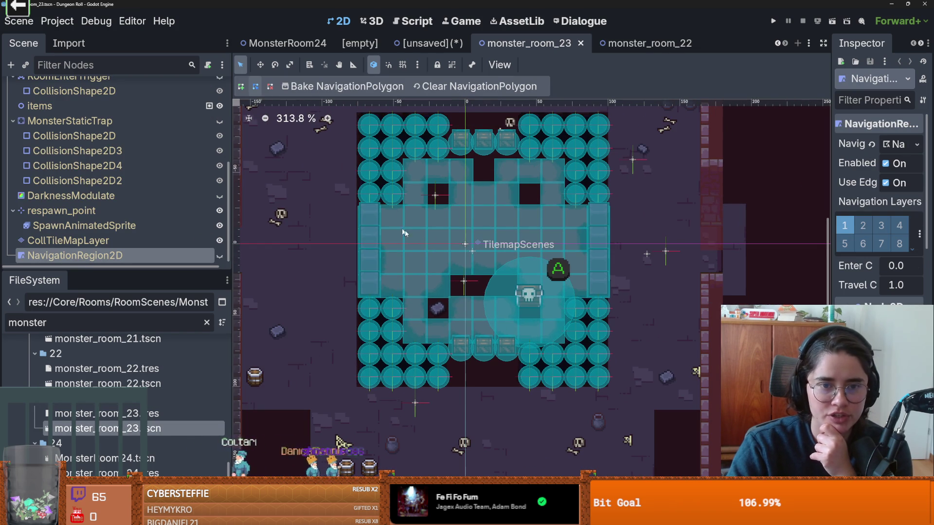
scroll(453, 284, down, 2)
scroll(454, 284, up, 2)
scroll(453, 284, down, 3)
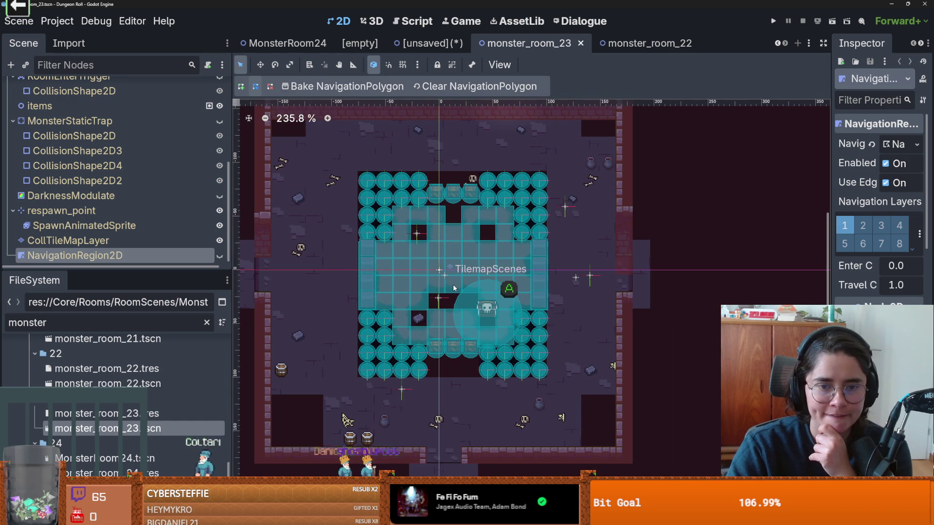
scroll(454, 287, down, 1)
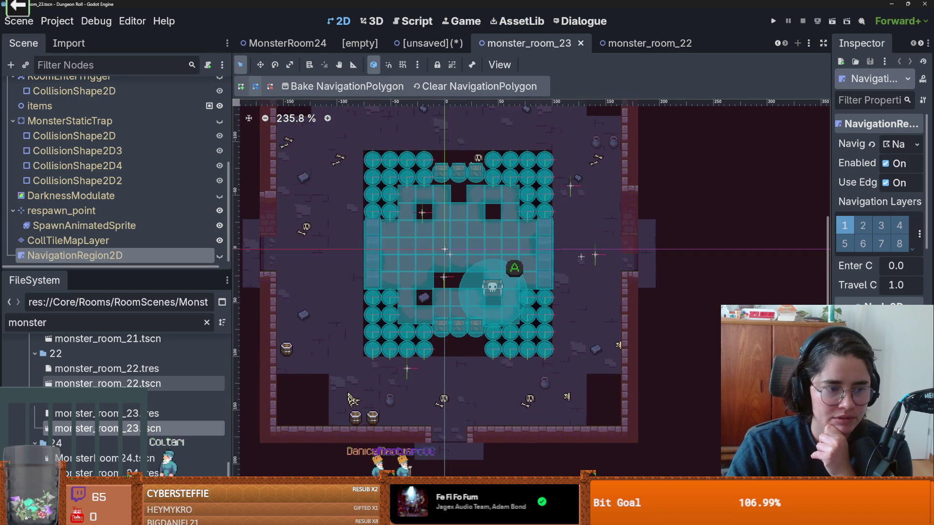
Alternate between monster_room_22 and monster_room_23 to compare them, ending on monster_room_23.
double_click(108, 383)
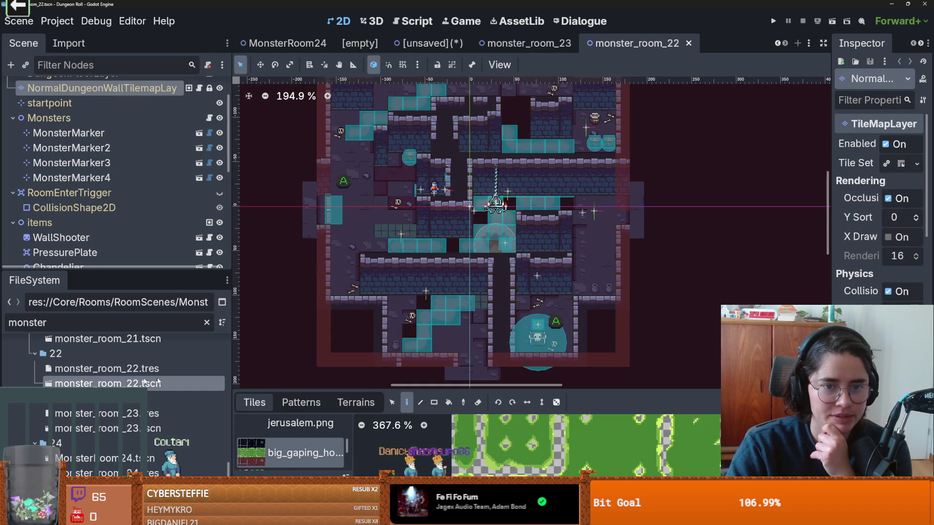
double_click(123, 428)
scroll(418, 339, down, 1)
scroll(417, 340, up, 1)
scroll(417, 339, down, 1)
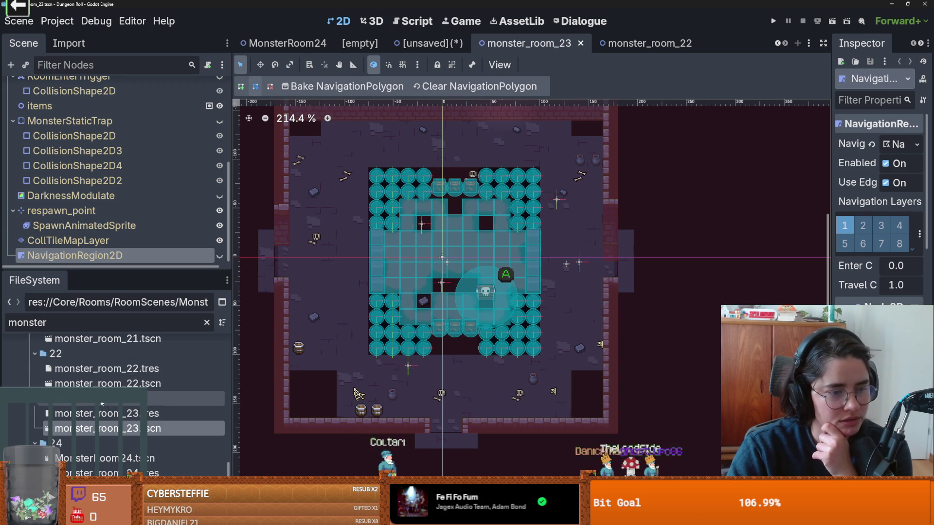
scroll(144, 353, down, 2)
scroll(128, 362, up, 1)
double_click(128, 362)
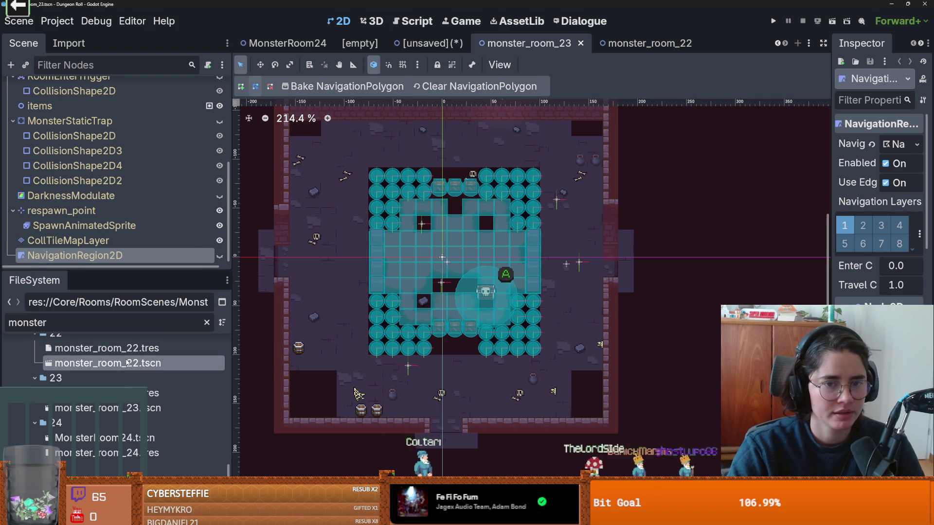
double_click(122, 408)
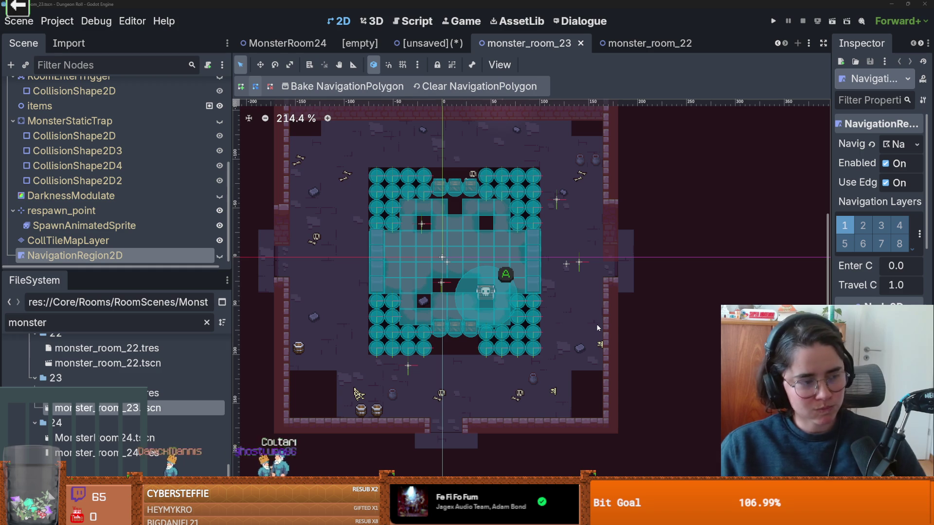
Zoom the monster_room_23 canvas to inspect its navigation region over the central floor.
scroll(484, 297, up, 1)
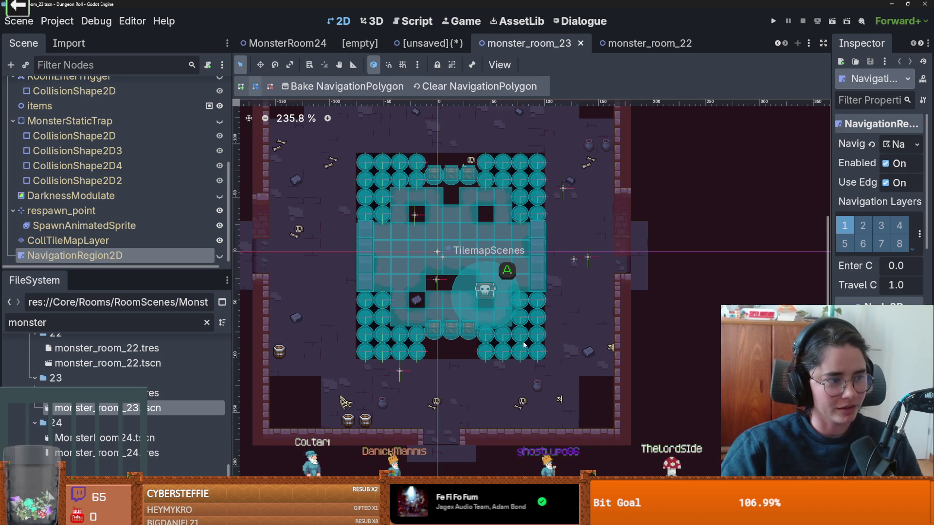
Enlarge the Scene dock so more of monster_room_23's node tree is visible.
scroll(525, 345, up, 1)
scroll(438, 412, down, 1)
scroll(420, 390, up, 1)
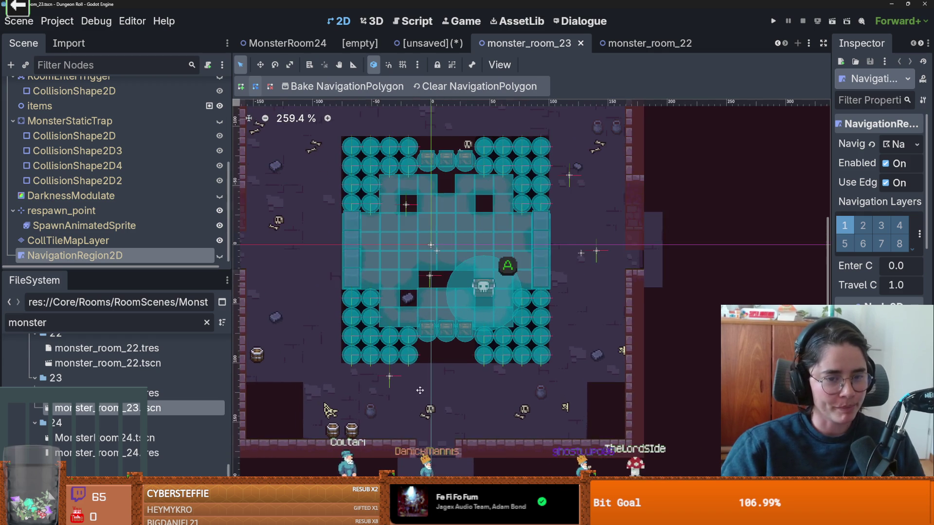
drag(420, 391, 428, 392)
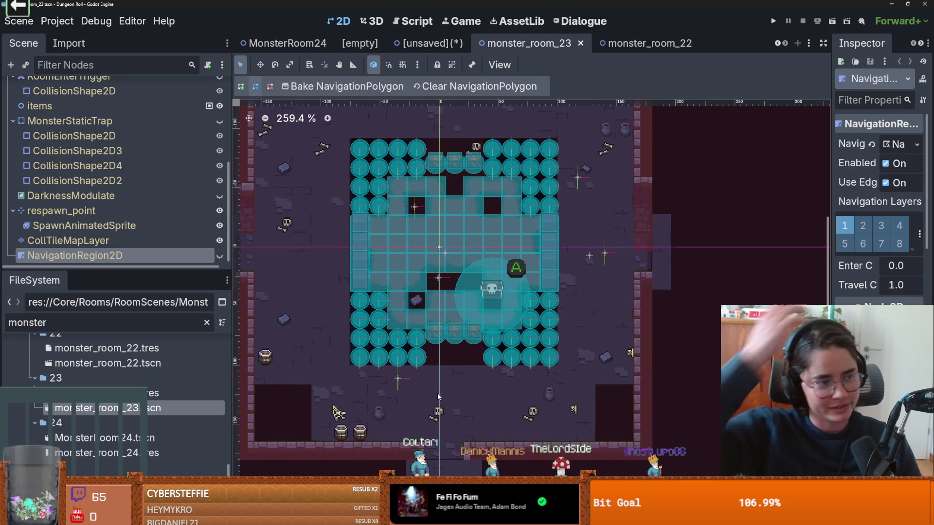
scroll(518, 389, down, 1)
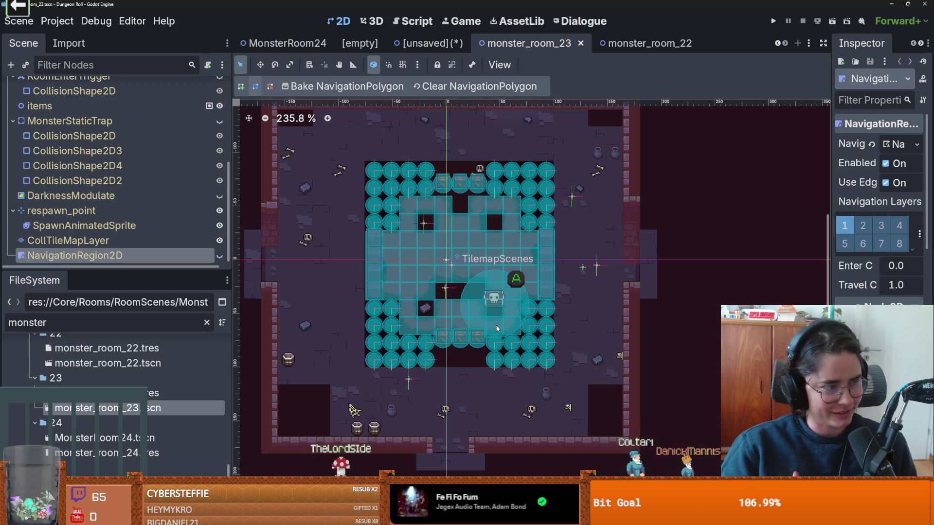
scroll(475, 254, down, 1)
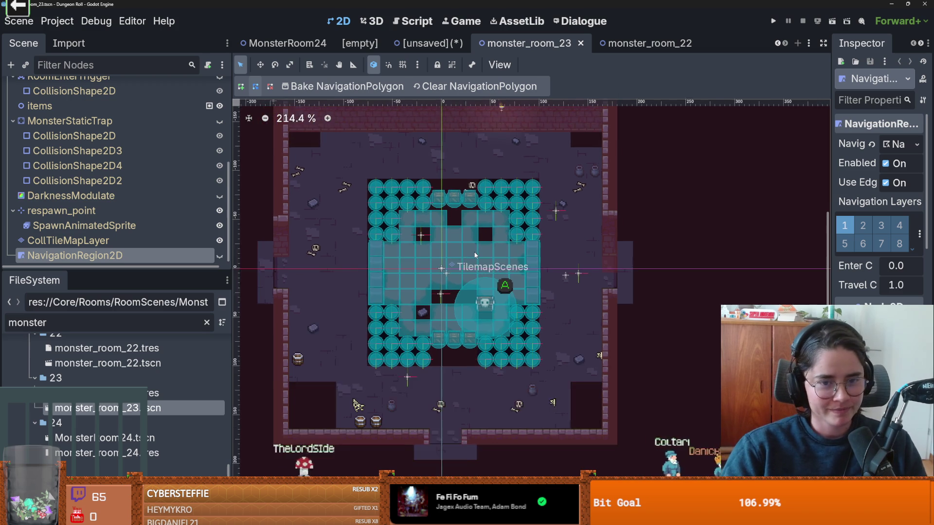
scroll(477, 258, up, 1)
scroll(519, 283, up, 1)
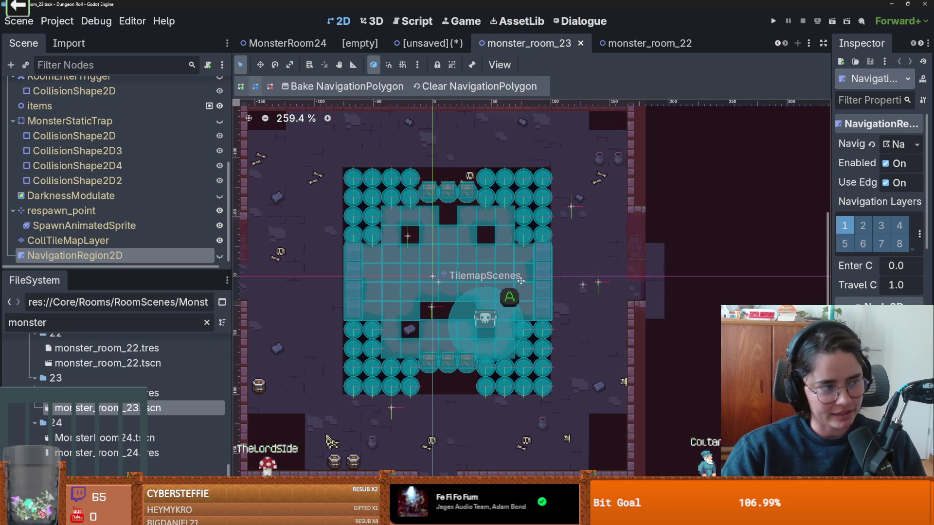
scroll(506, 291, up, 1)
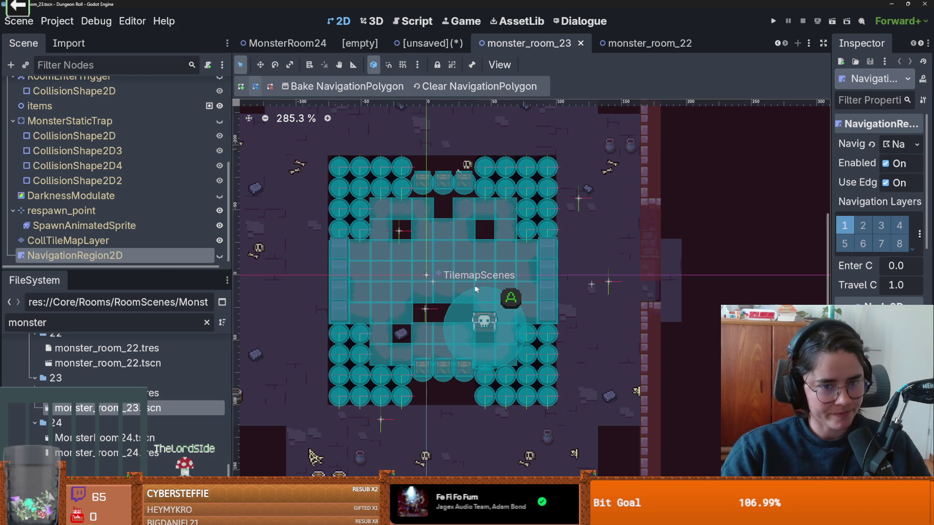
scroll(343, 259, up, 1)
drag(149, 269, 149, 351)
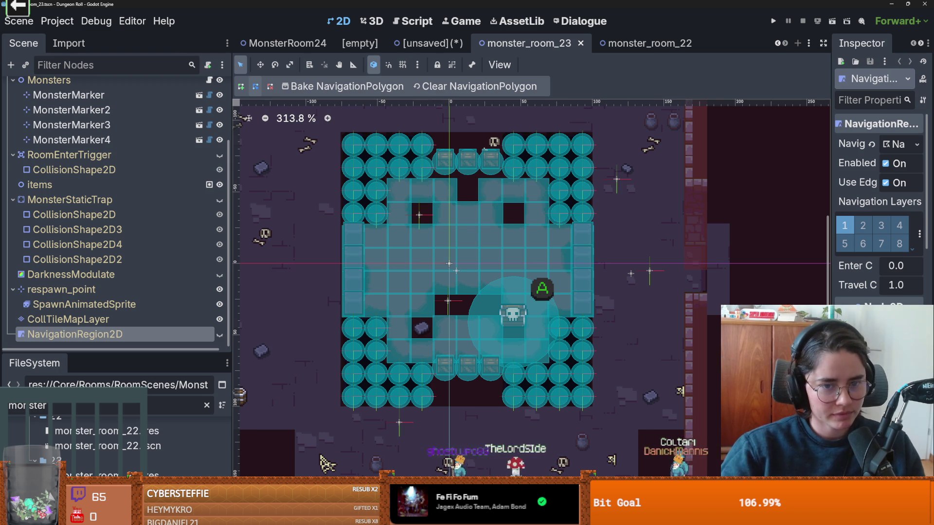
scroll(350, 299, down, 1)
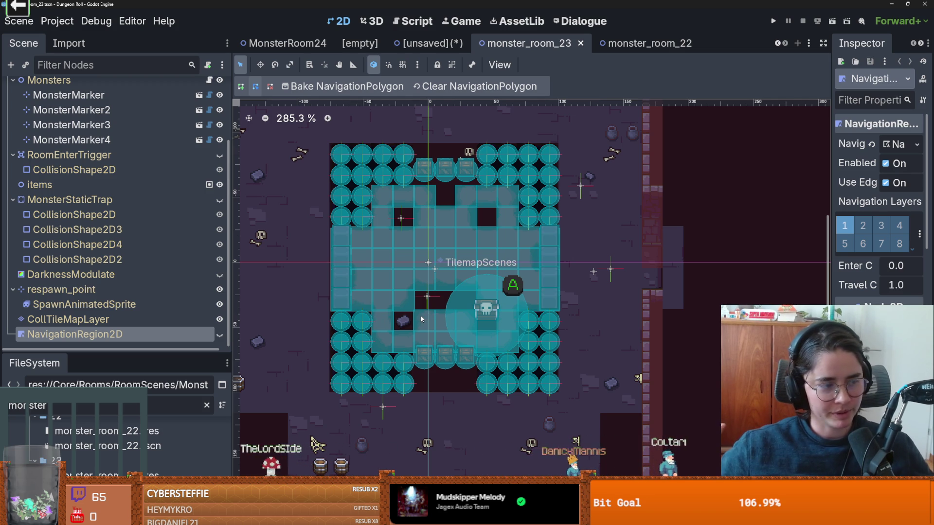
scroll(358, 291, right, 2)
scroll(398, 293, up, 1)
scroll(399, 293, down, 1)
scroll(399, 294, up, 1)
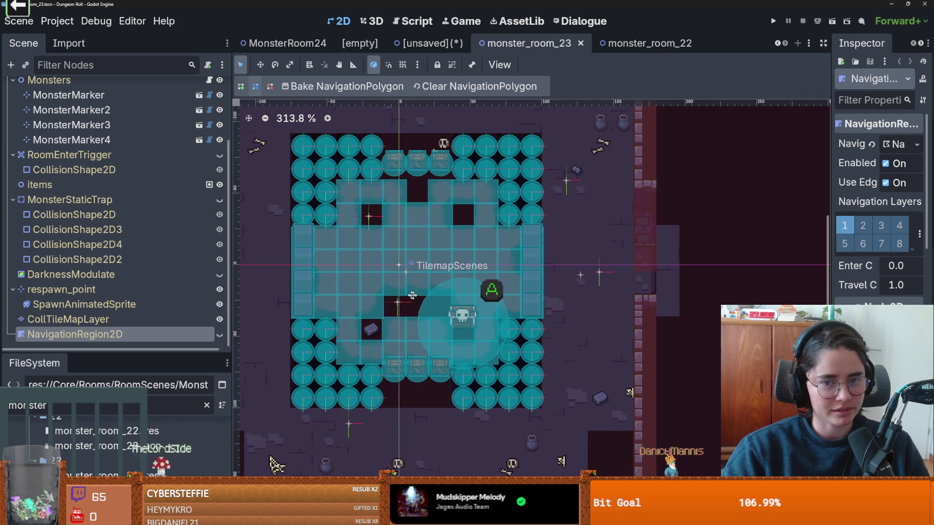
scroll(404, 294, down, 1)
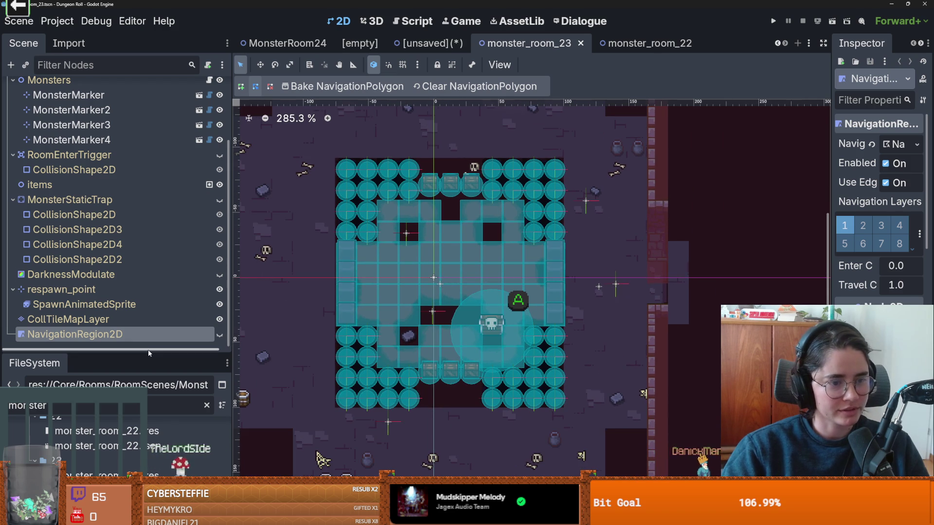
drag(149, 350, 146, 387)
scroll(131, 355, up, 3)
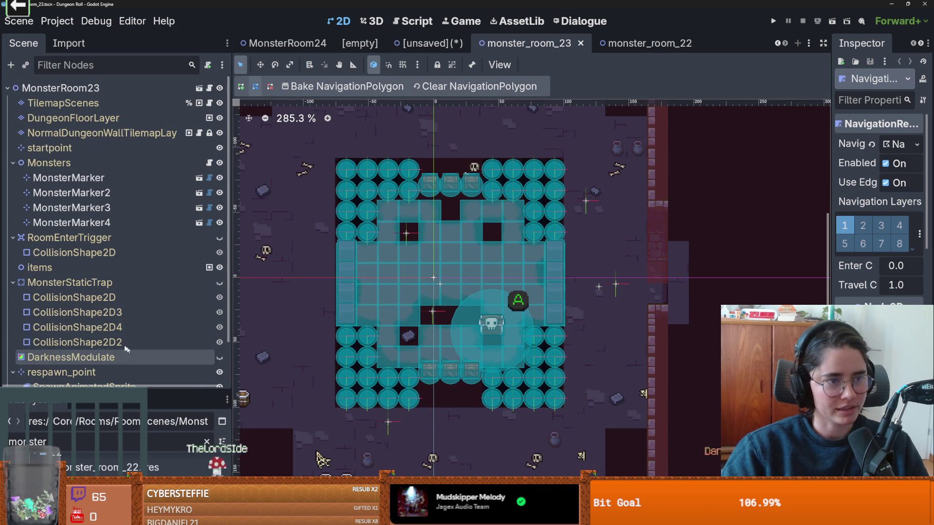
Collapse the Monsters, RoomEnterTrigger, MonsterStaticTrap and respawn_point nodes.
click(13, 163)
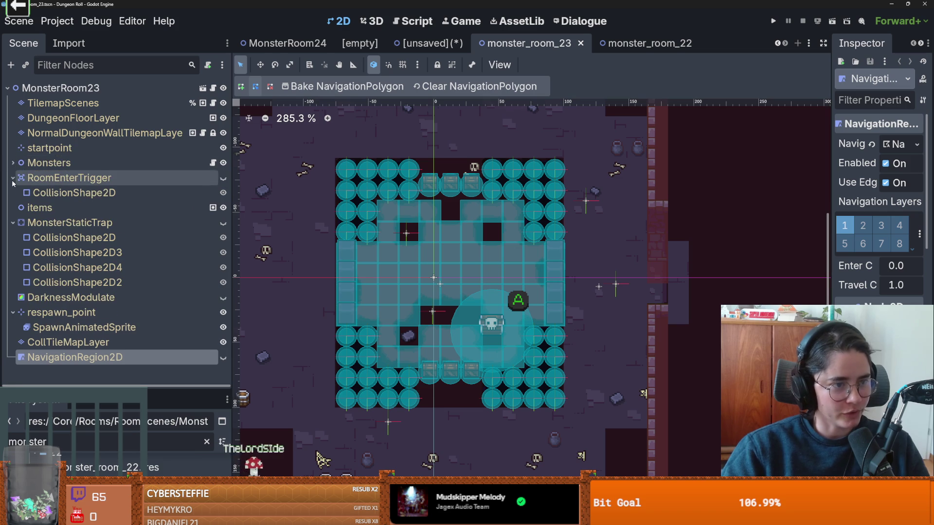
click(13, 179)
click(13, 208)
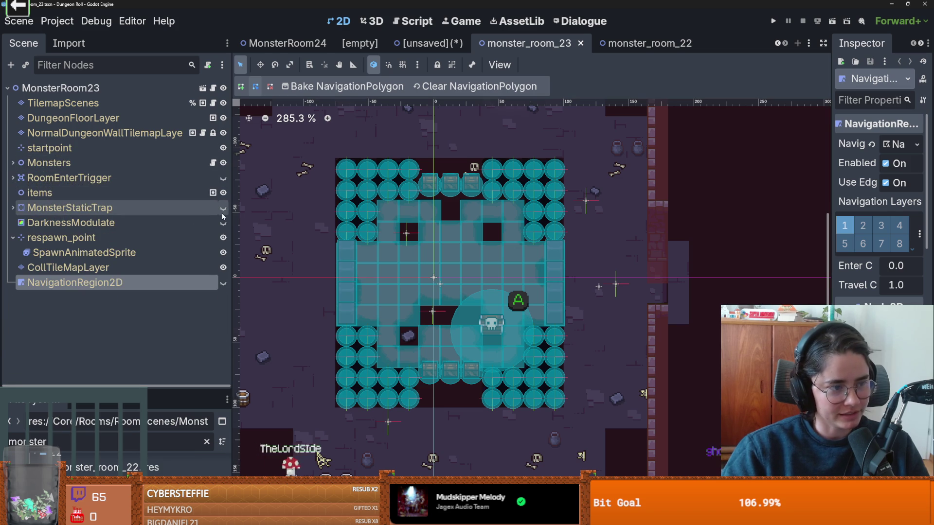
scroll(430, 294, up, 1)
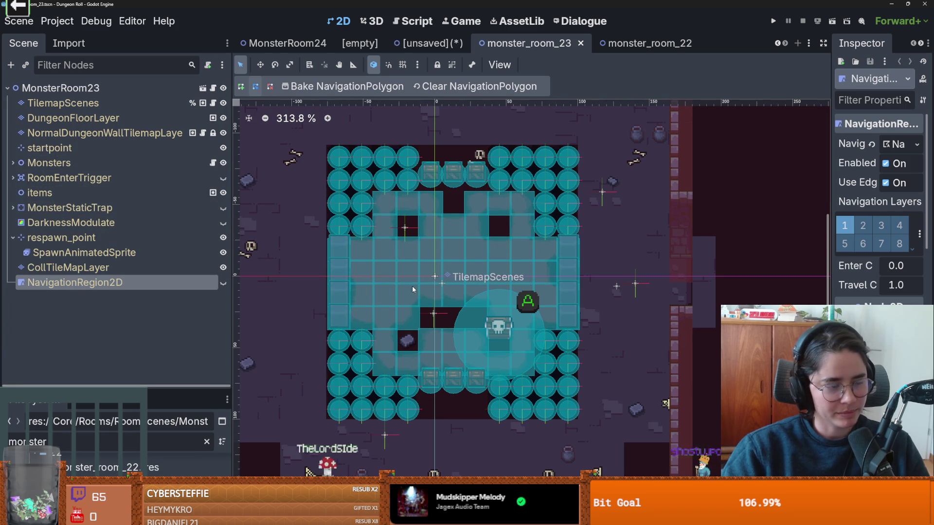
scroll(404, 296, up, 2)
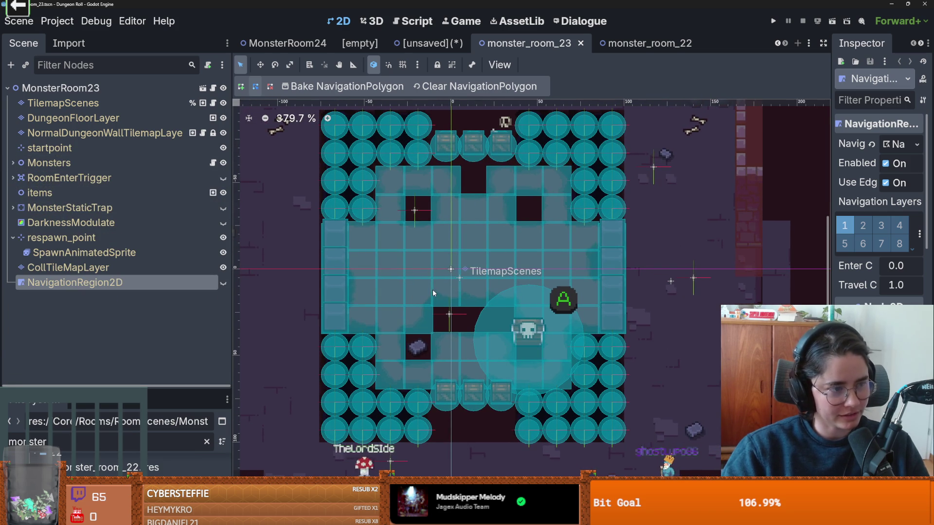
scroll(459, 309, up, 1)
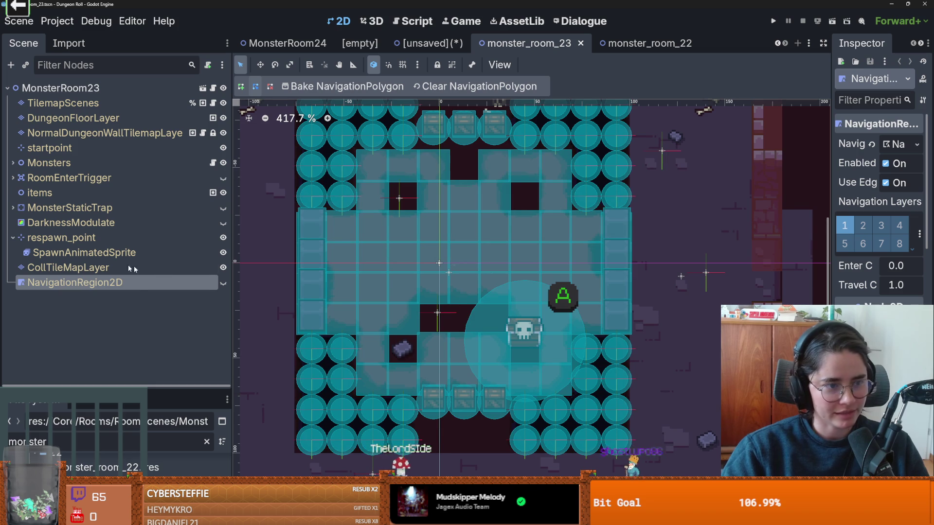
click(12, 238)
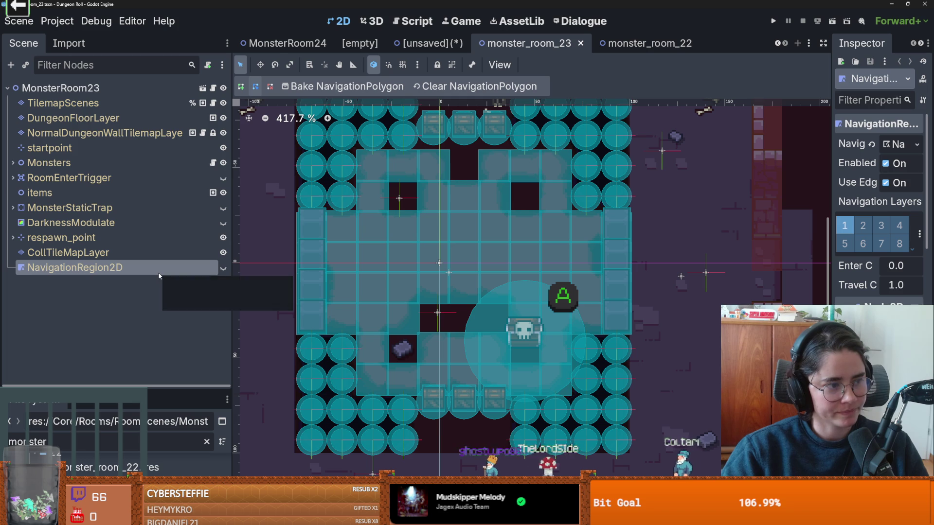
Deselect NavigationRegion2D and return to the unsaved RootRoom2 scene tab.
click(149, 284)
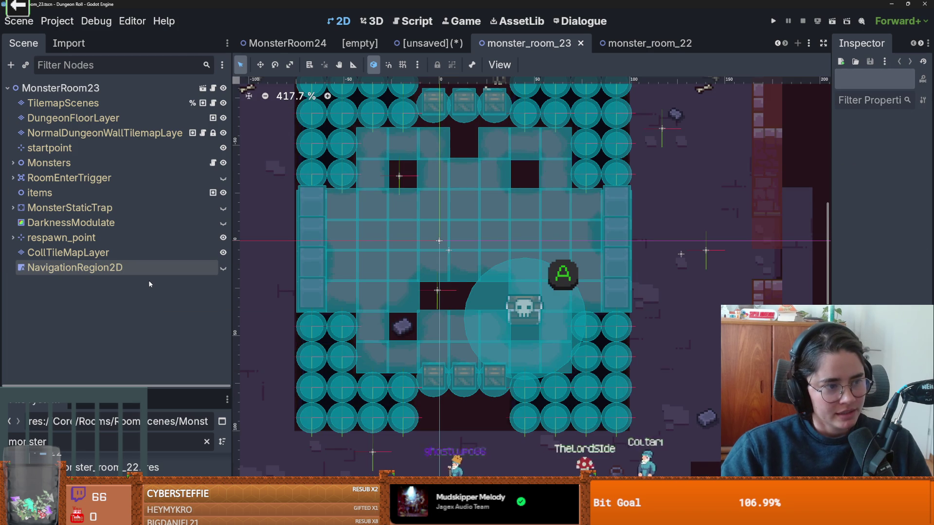
scroll(336, 302, down, 1)
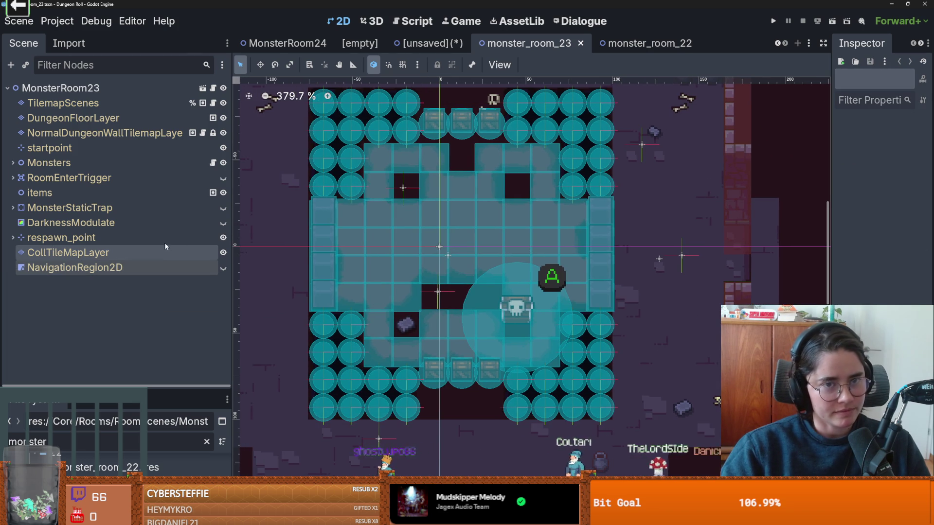
click(462, 53)
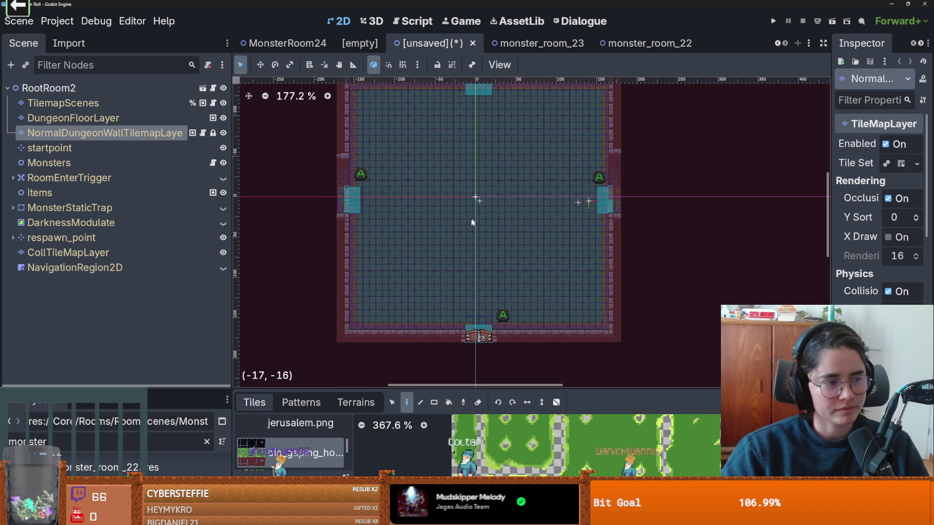
scroll(474, 215, up, 1)
scroll(457, 253, down, 3)
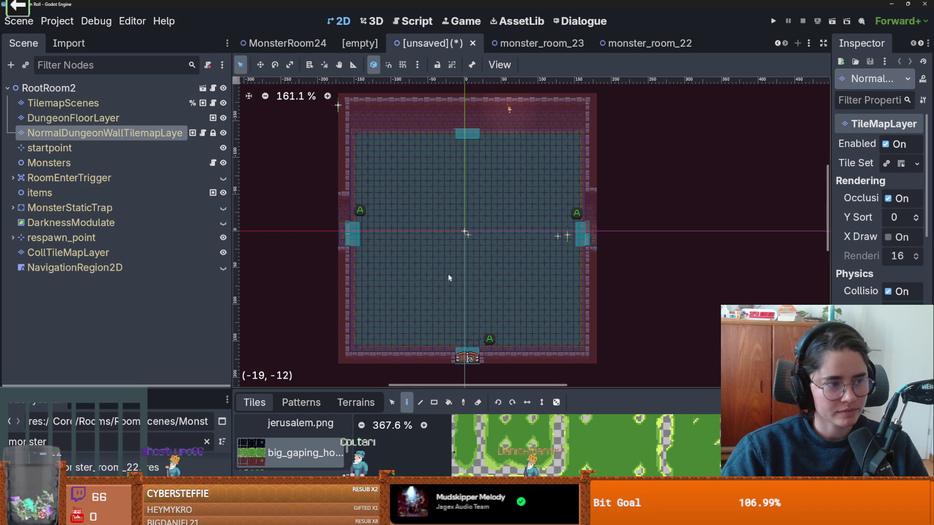
scroll(462, 251, up, 1)
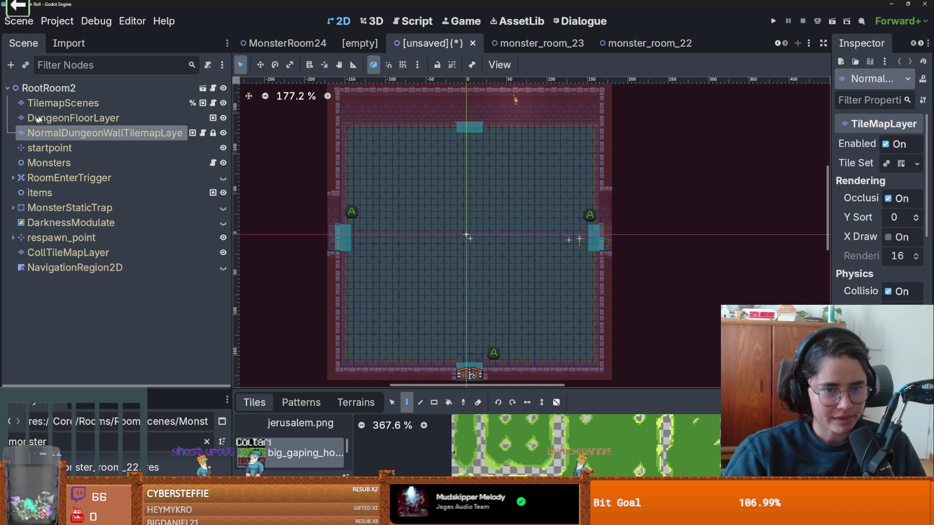
key(ctrl+s)
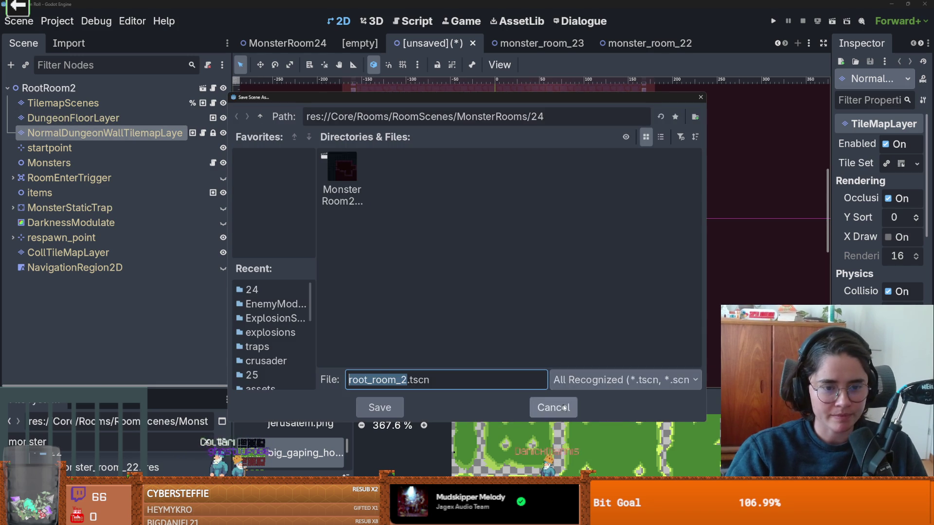
key(Escape)
scroll(519, 305, up, 1)
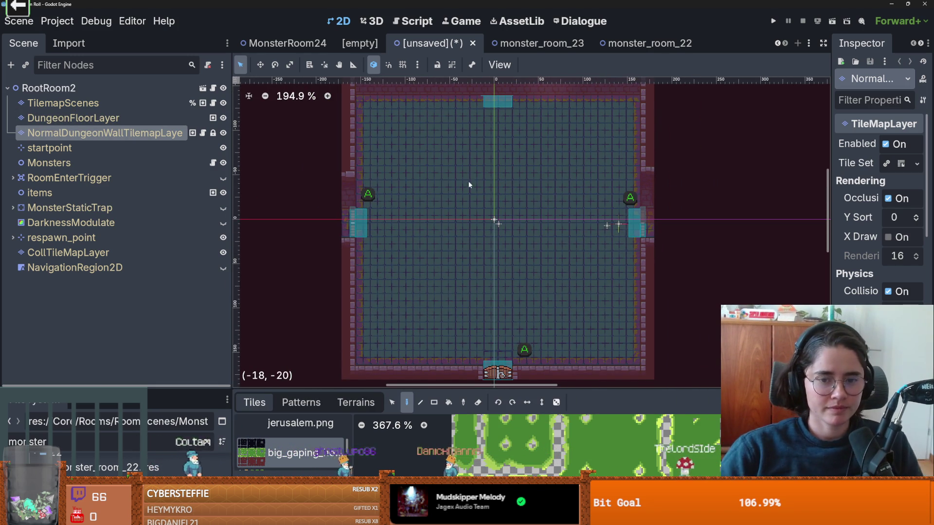
scroll(525, 202, right, 3)
scroll(525, 202, up, 1)
scroll(490, 180, up, 1)
scroll(490, 180, left, 1)
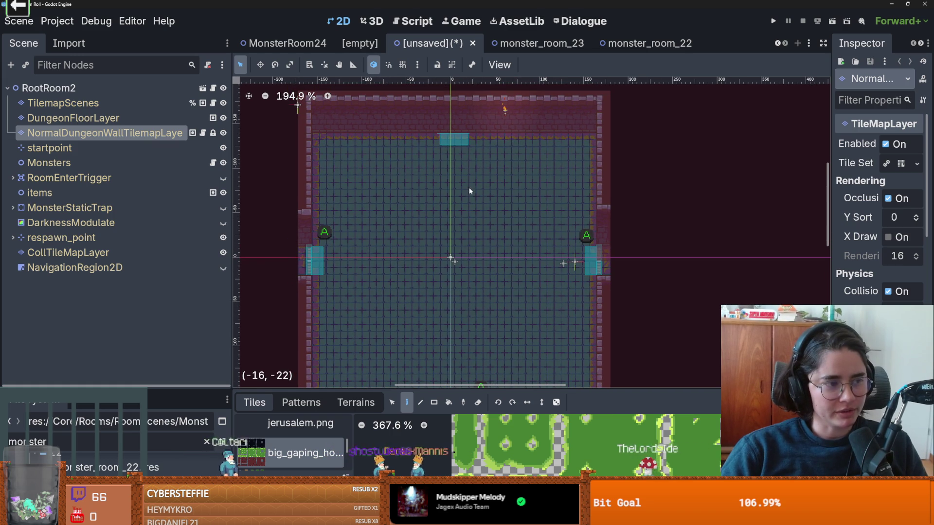
scroll(425, 194, up, 1)
scroll(425, 193, right, 1)
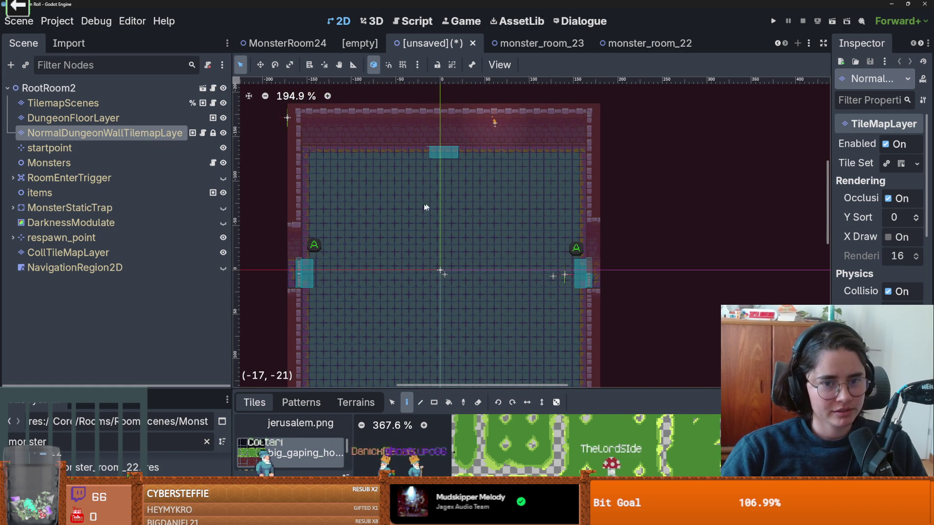
scroll(434, 187, left, 2)
scroll(434, 188, down, 2)
scroll(439, 174, down, 2)
scroll(436, 183, up, 3)
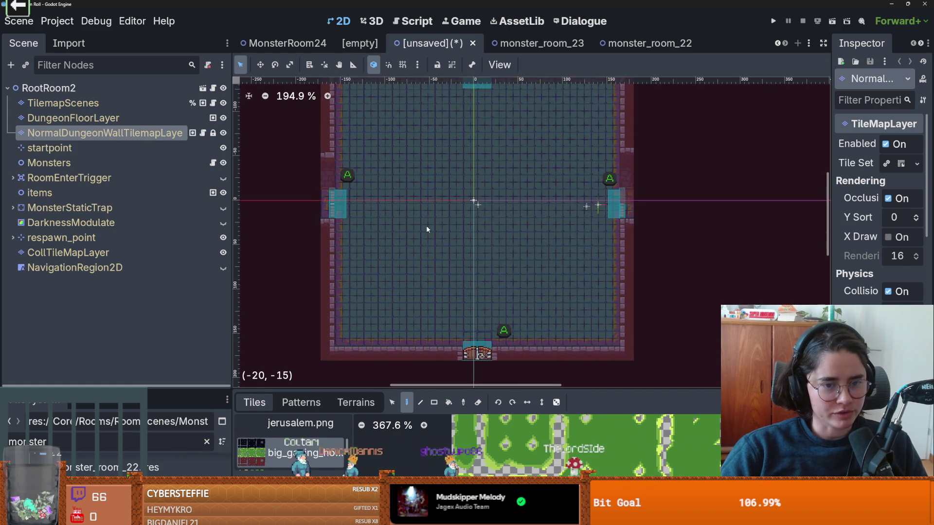
scroll(425, 235, down, 1)
scroll(424, 238, up, 1)
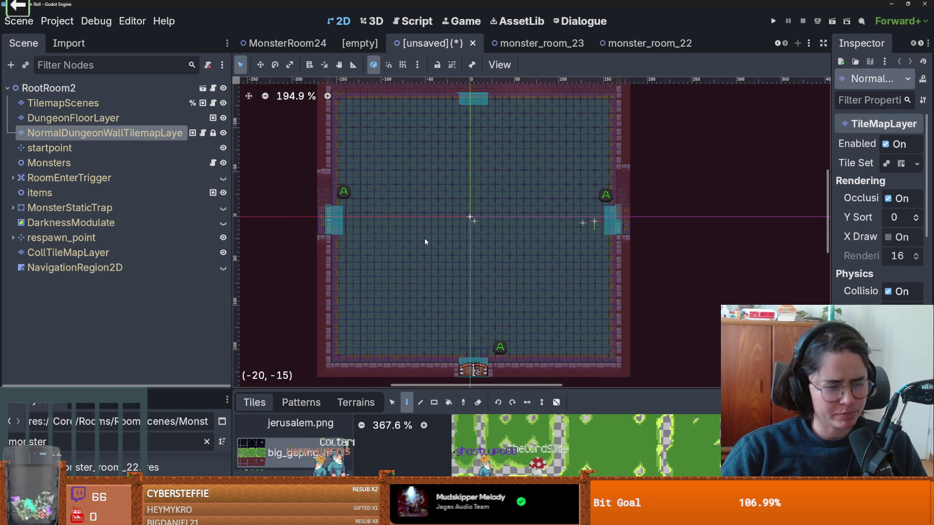
scroll(415, 233, right, 1)
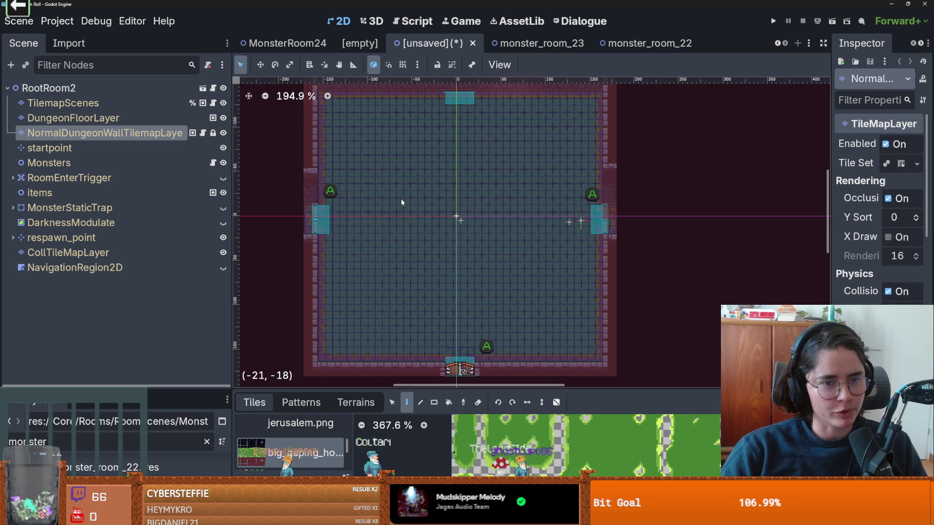
scroll(403, 205, up, 3)
scroll(408, 209, down, 1)
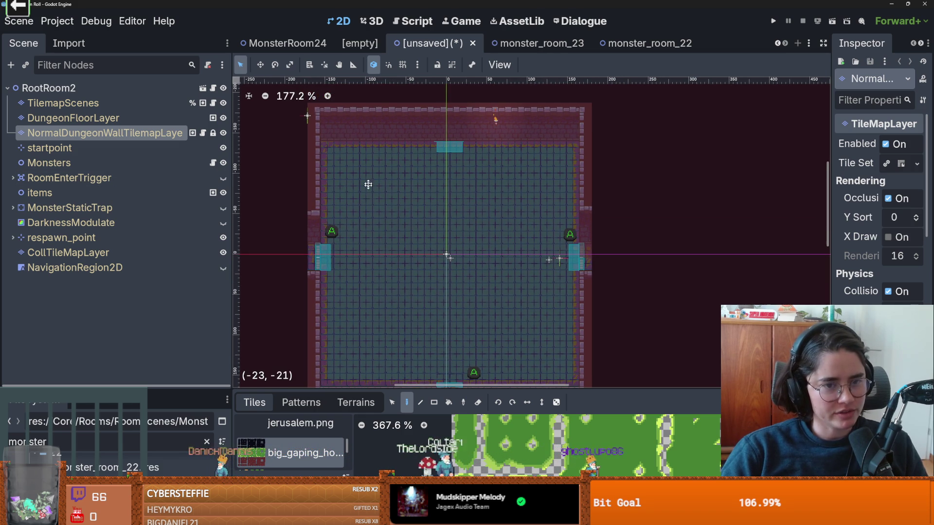
scroll(360, 195, down, 1)
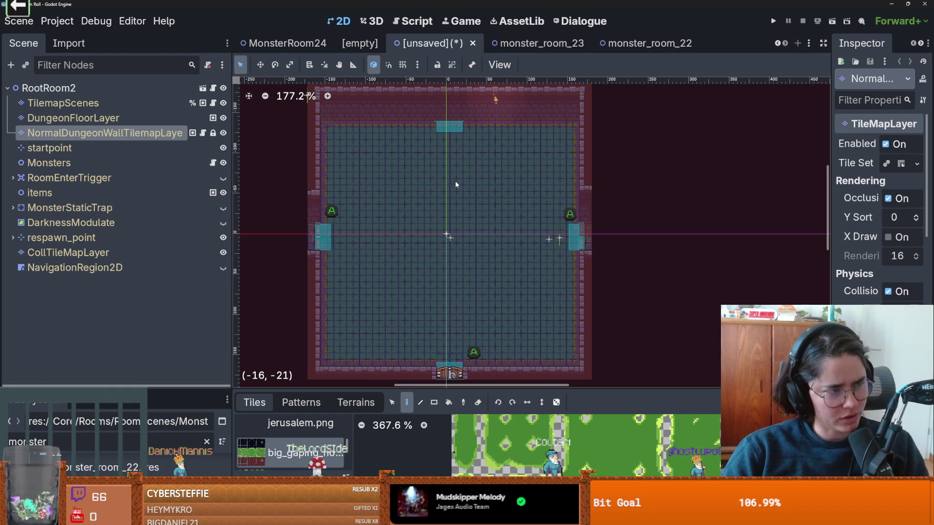
mouse_move(435, 256)
mouse_down()
mouse_move(409, 264)
mouse_move(416, 250)
mouse_move(431, 256)
mouse_up()
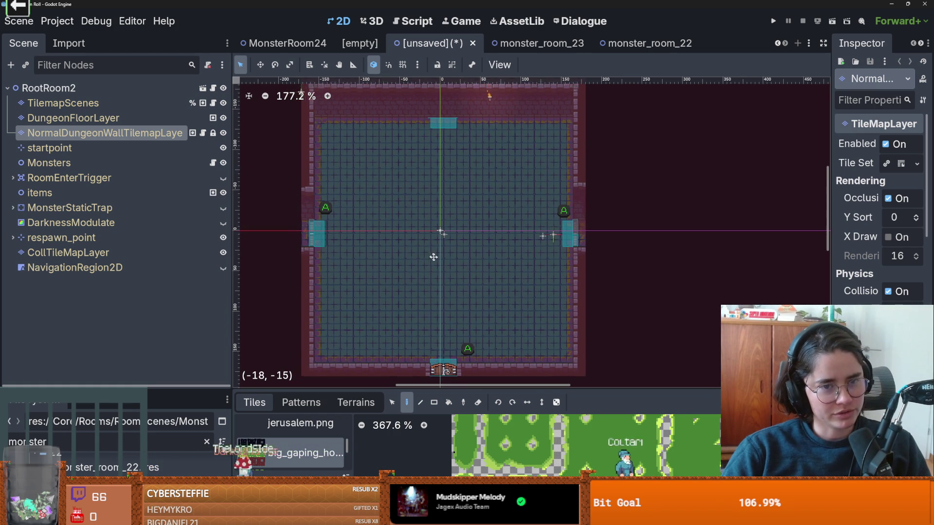
scroll(398, 291, up, 2)
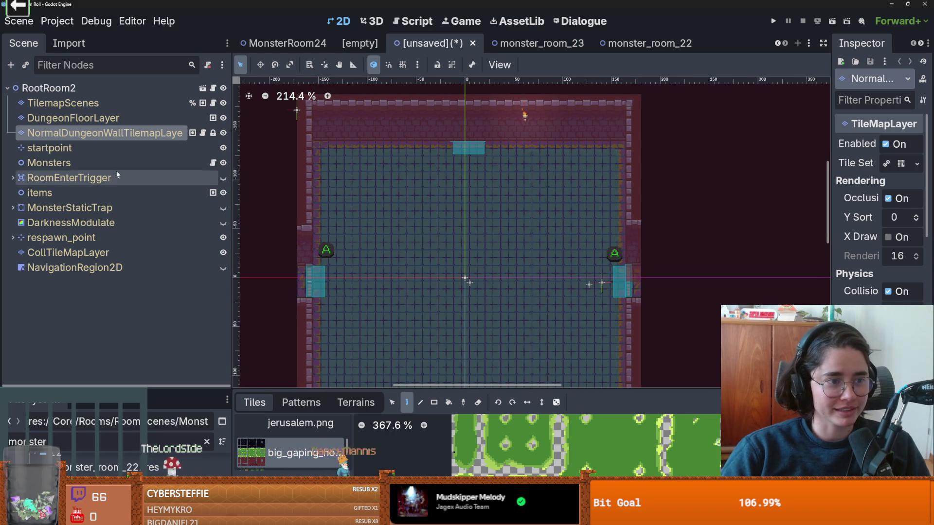
click(73, 118)
Select NormalDungeonWallTilemapLayer, choose the dungeon_tiles atlas, and enlarge the tile palette.
click(133, 139)
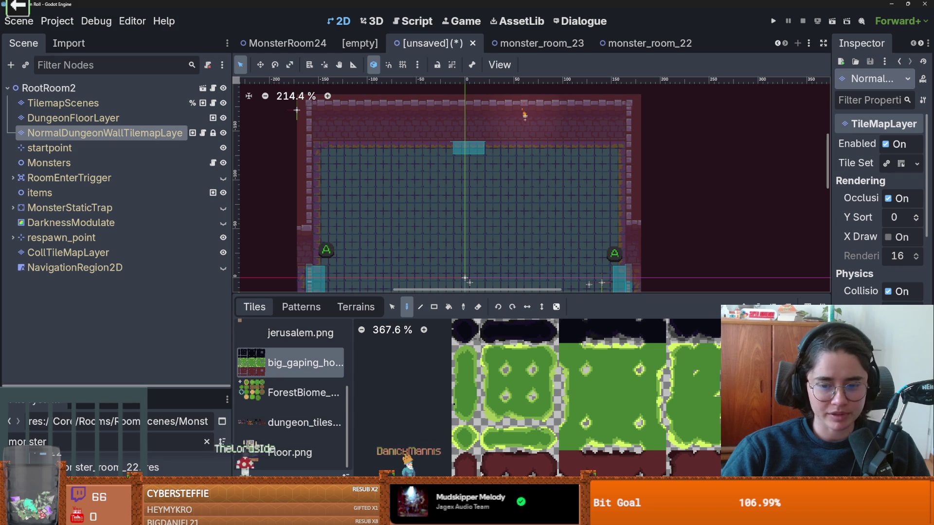
click(304, 422)
scroll(464, 387, down, 5)
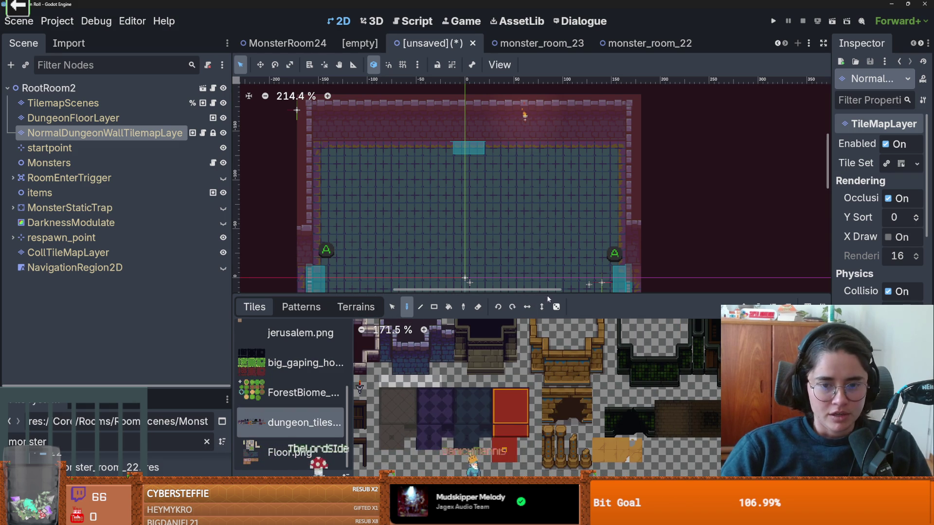
drag(525, 294, 526, 389)
scroll(527, 312, down, 3)
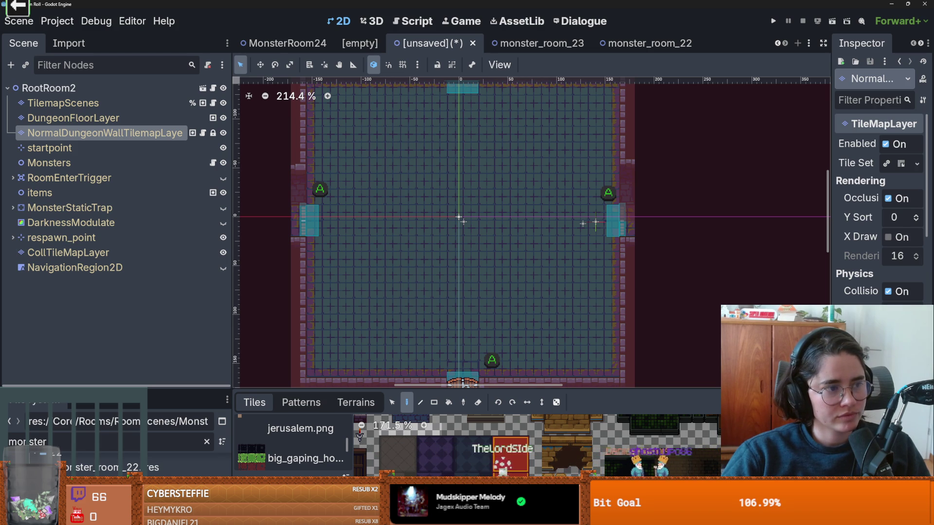
scroll(433, 262, down, 2)
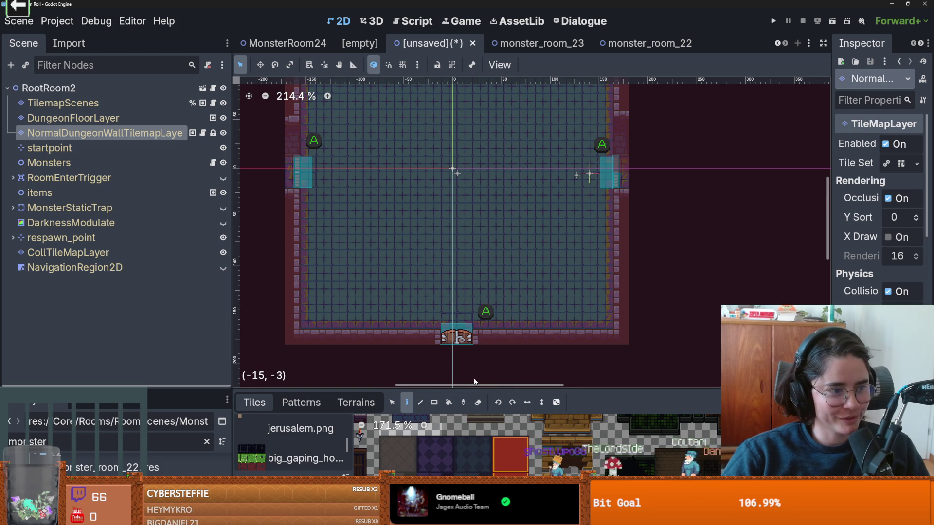
mouse_move(486, 389)
mouse_down()
mouse_move(479, 333)
mouse_move(460, 301)
mouse_up()
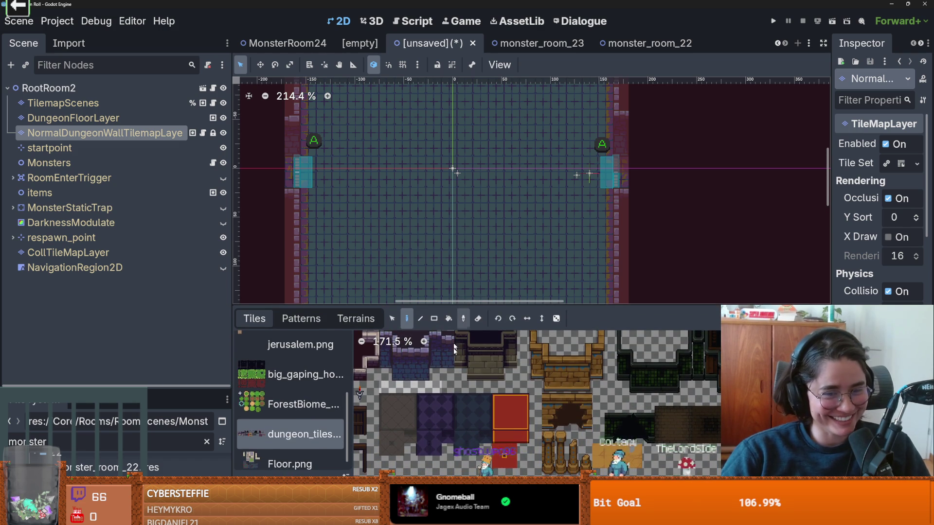
scroll(389, 370, left, 4)
In Terrains mode, pick the bucket fill tool and stone_floor terrain, then open the TileSet atlas setup.
click(354, 319)
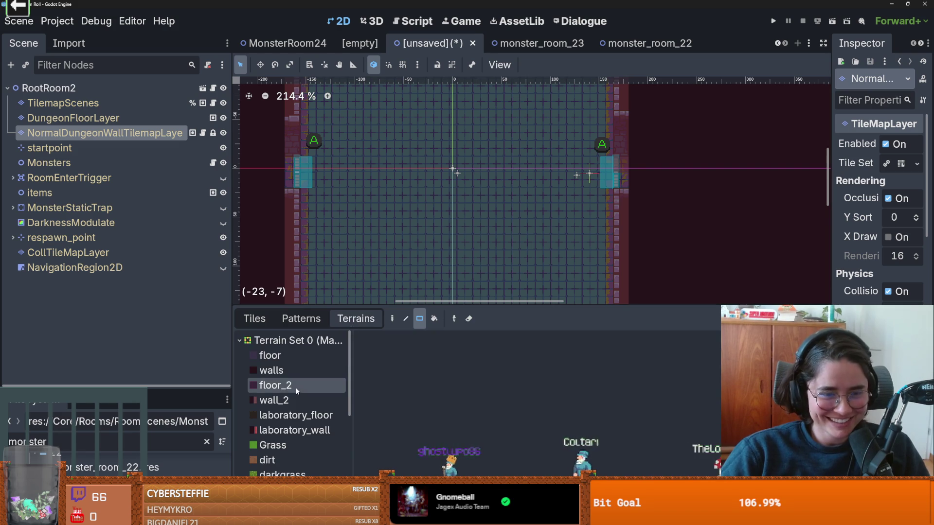
drag(429, 306, 420, 387)
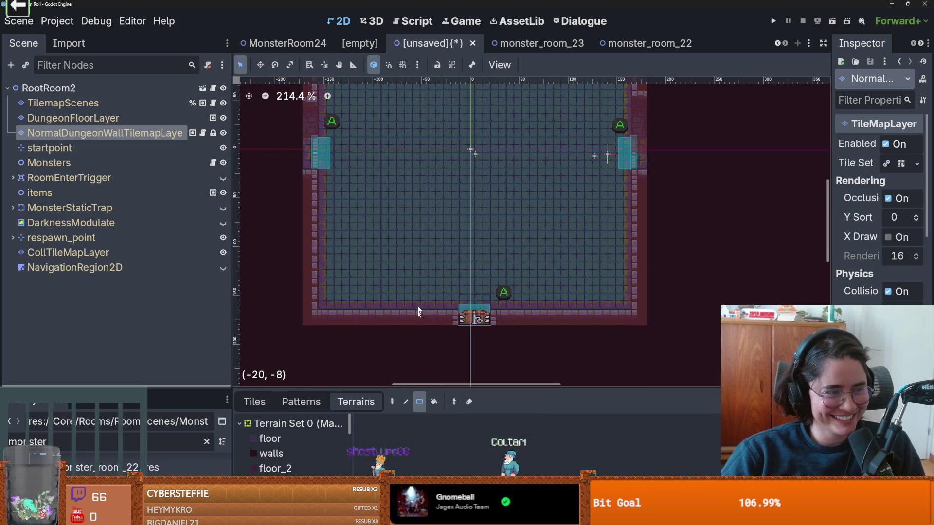
click(405, 402)
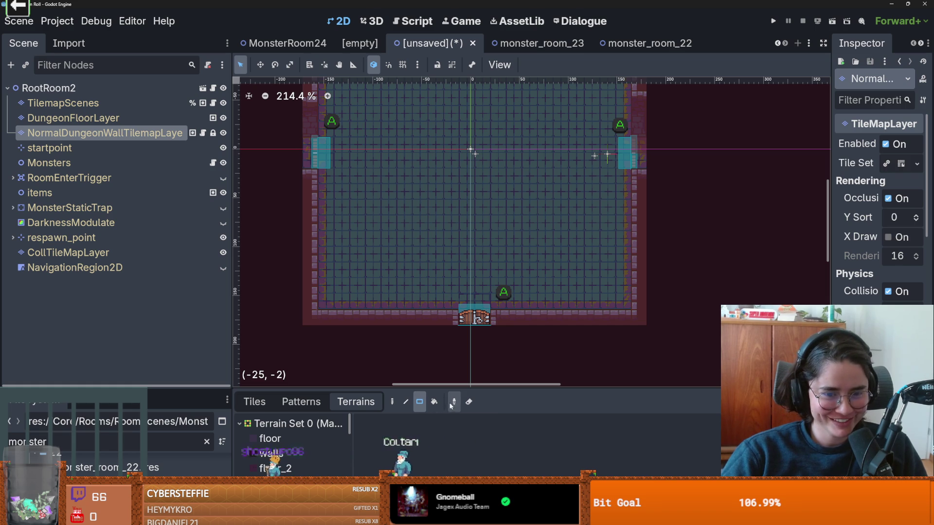
click(433, 402)
scroll(321, 452, down, 5)
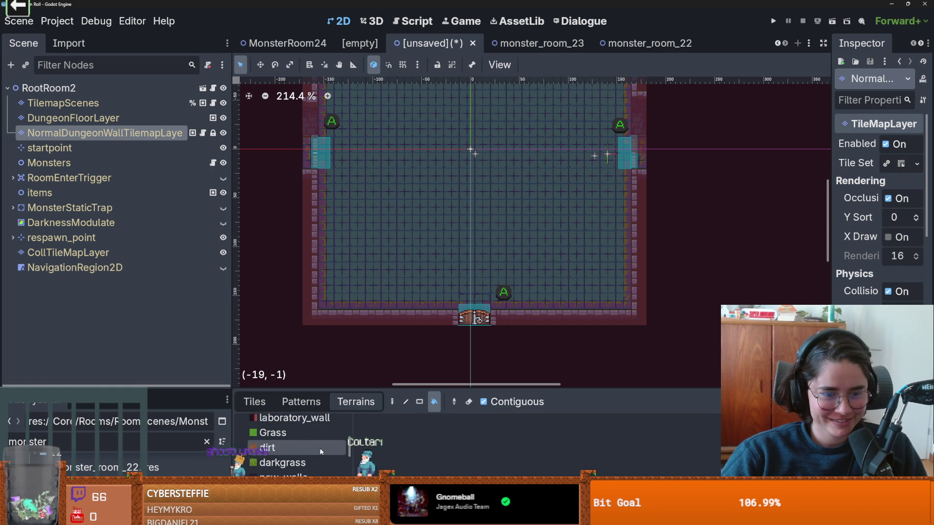
scroll(322, 452, down, 3)
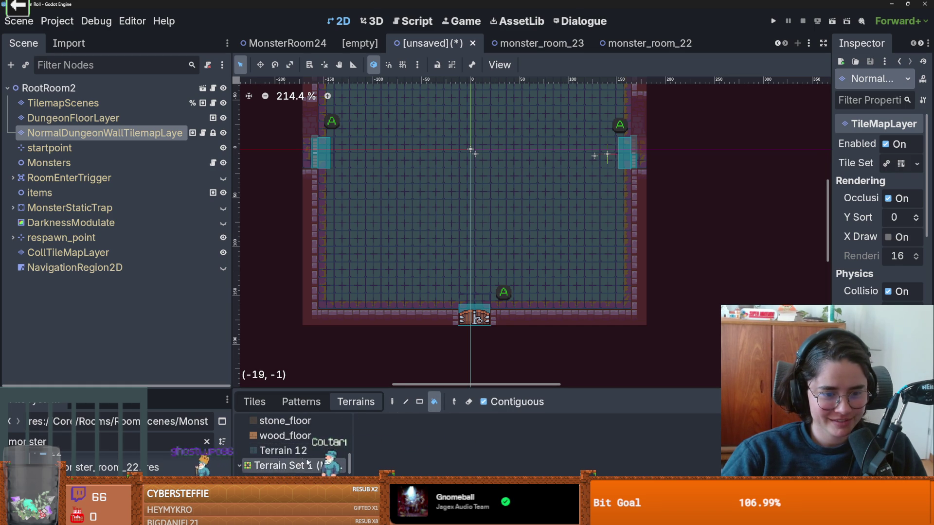
scroll(306, 452, up, 1)
click(286, 444)
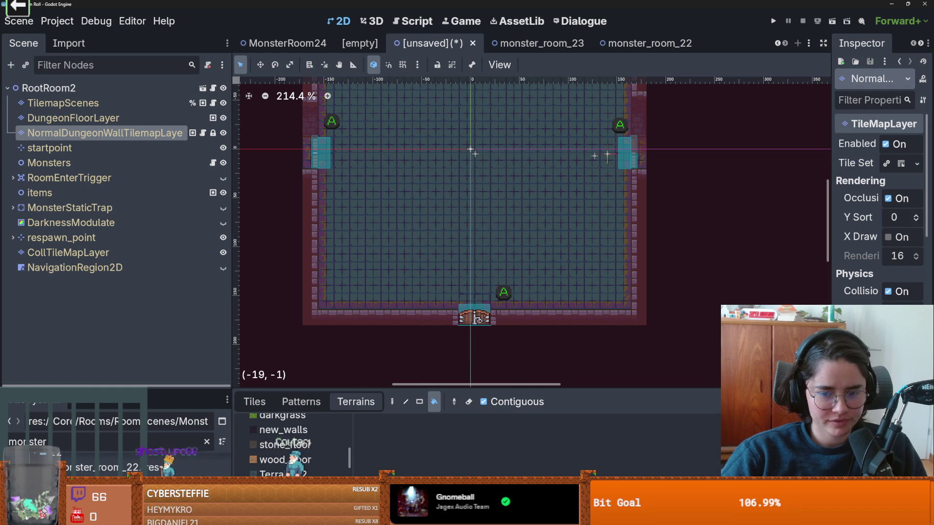
click(510, 518)
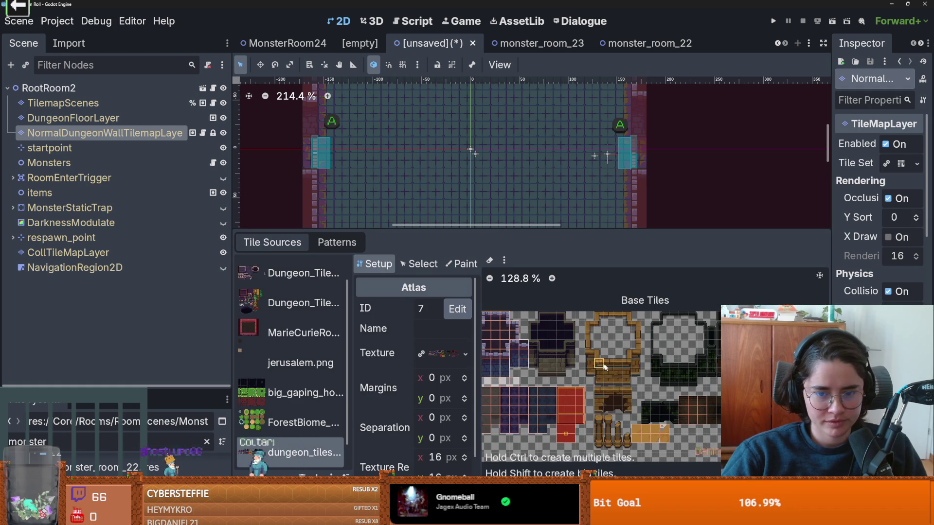
Stretch the dungeon atlas tile outline over the whole wooden frame and zoom in on it.
scroll(602, 365, up, 2)
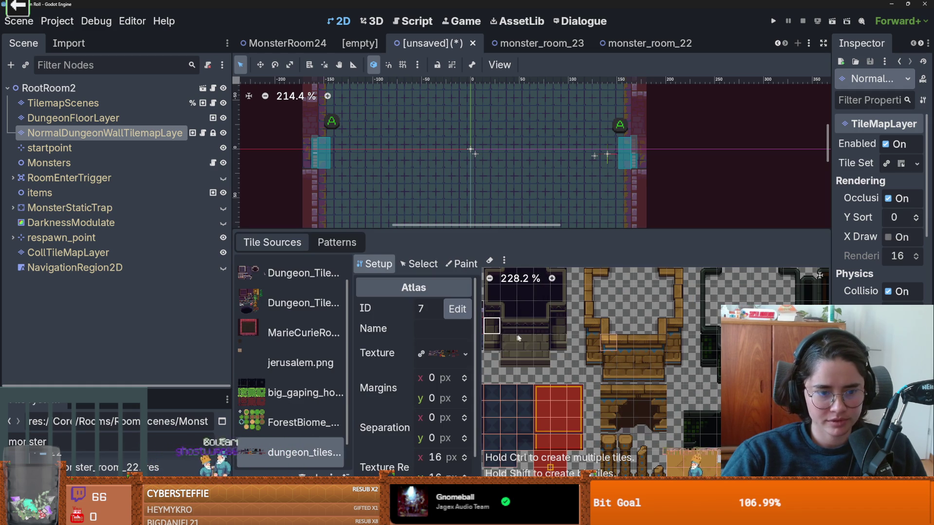
click(627, 344)
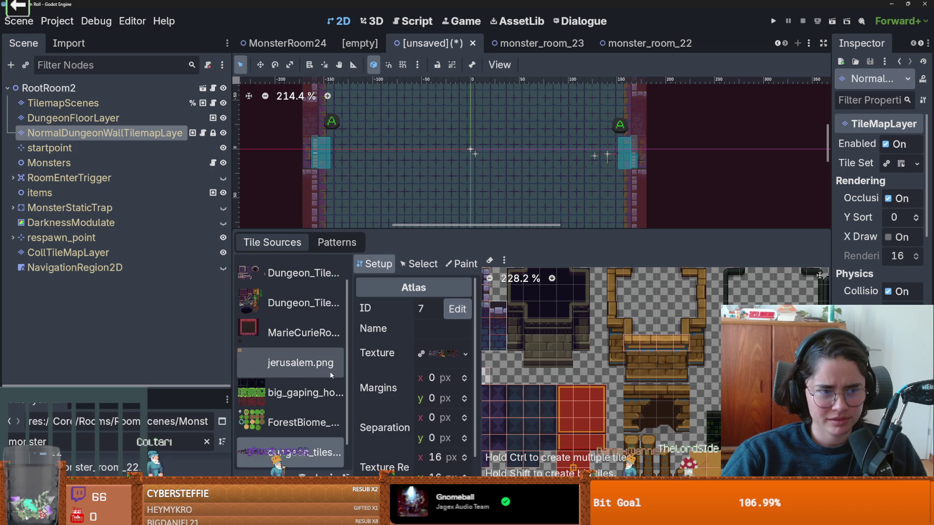
scroll(330, 371, down, 1)
scroll(331, 392, up, 2)
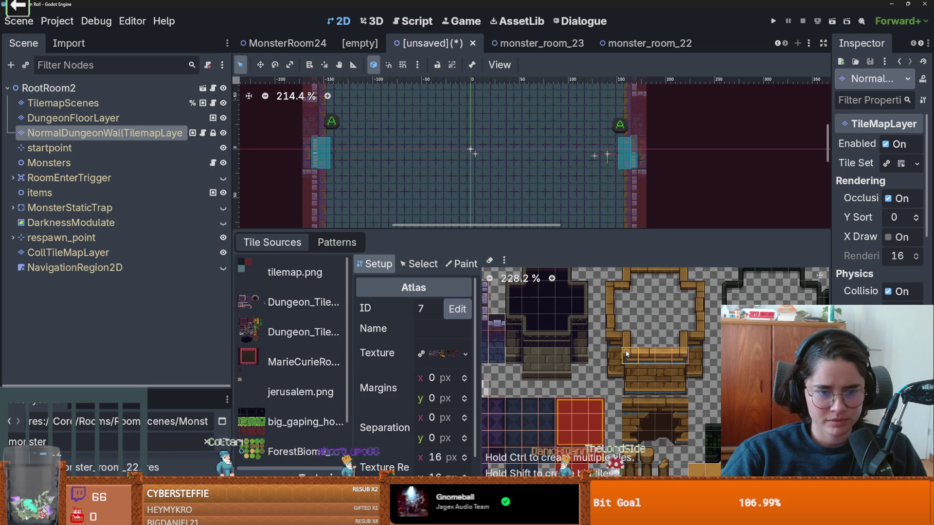
scroll(292, 331, down, 2)
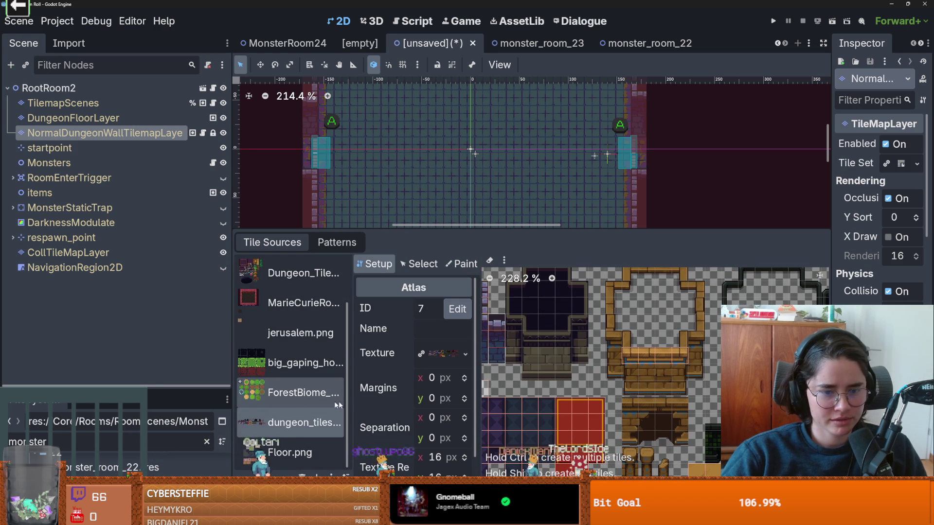
scroll(575, 393, down, 1)
scroll(575, 393, down, 1)
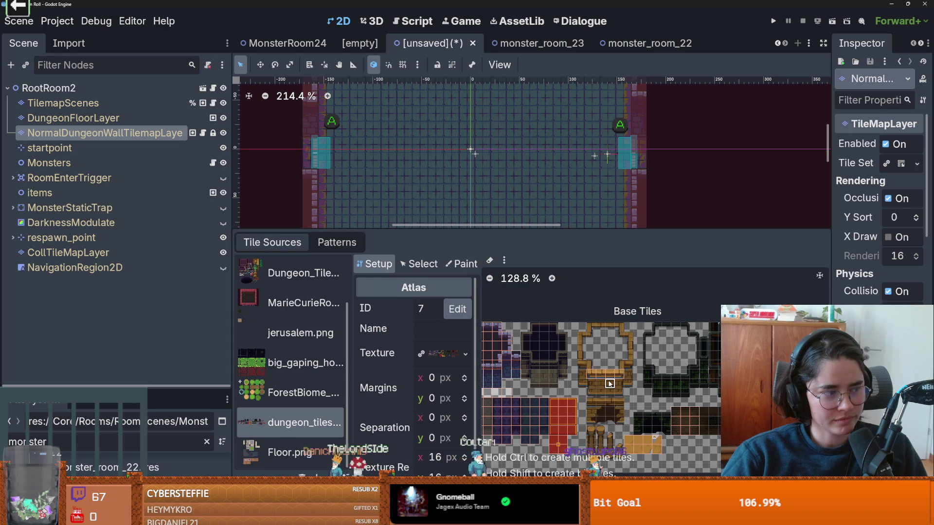
scroll(610, 384, up, 5)
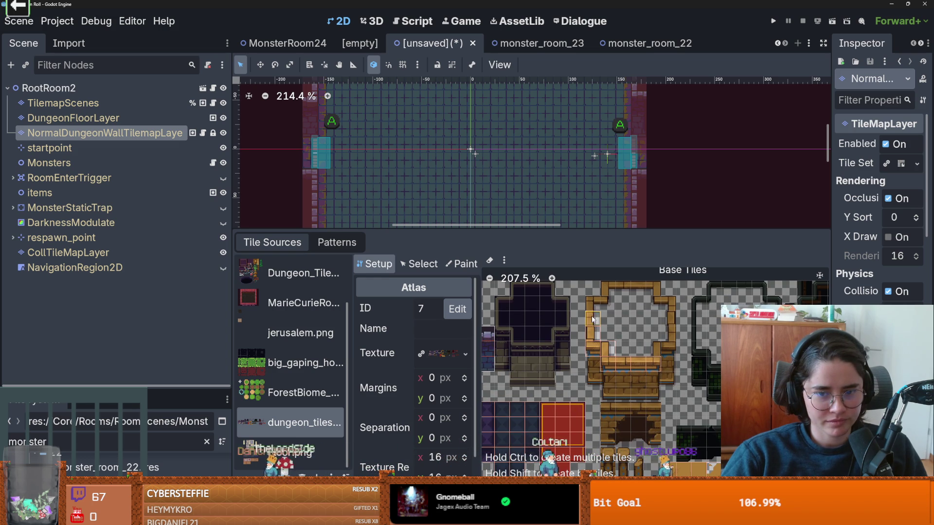
mouse_move(610, 295)
mouse_down()
mouse_move(647, 292)
mouse_move(667, 349)
mouse_up()
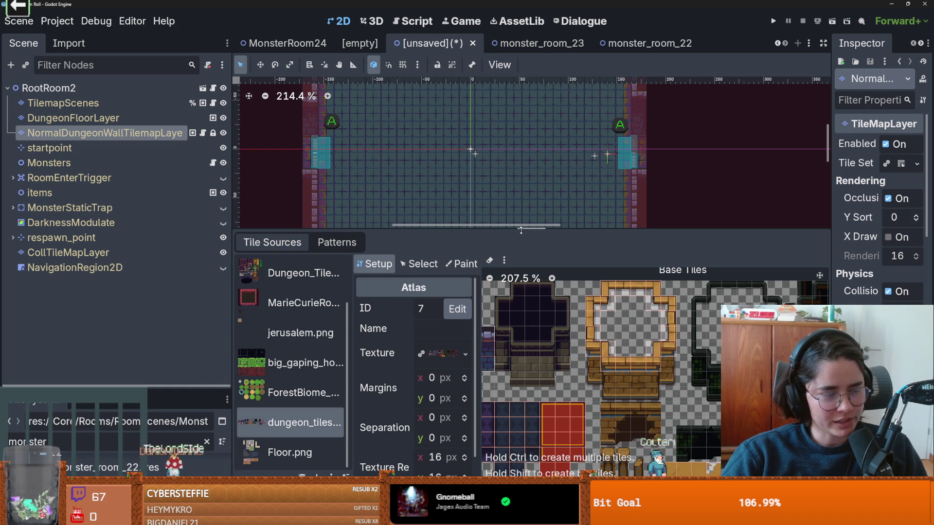
drag(428, 233, 428, 265)
scroll(428, 243, up, 1)
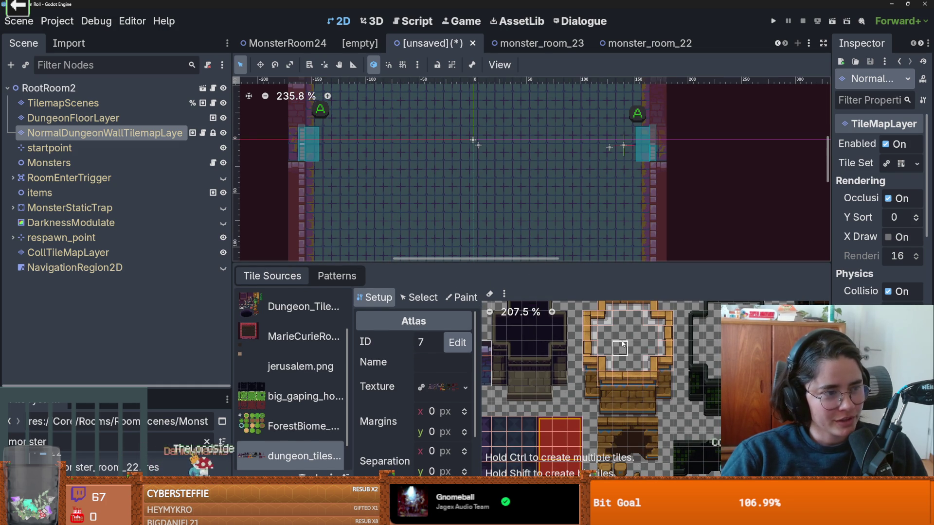
scroll(611, 364, up, 1)
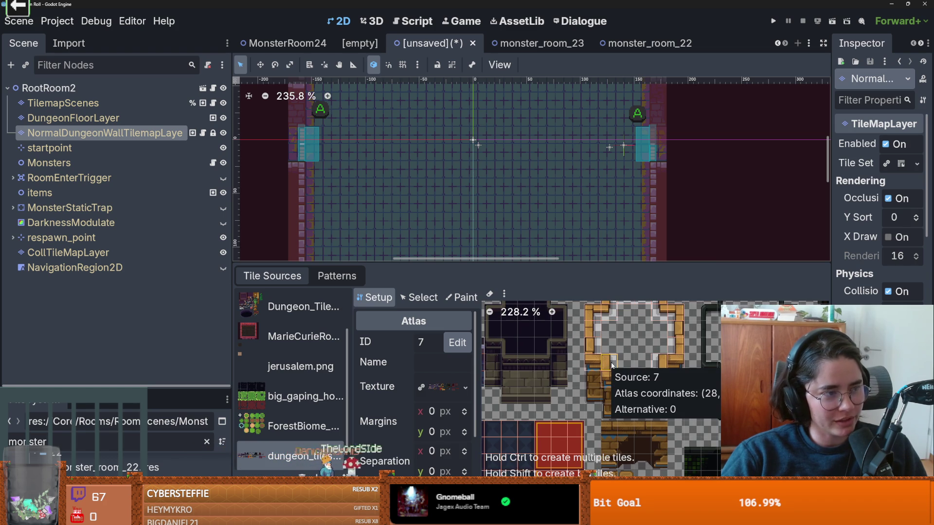
scroll(630, 370, up, 2)
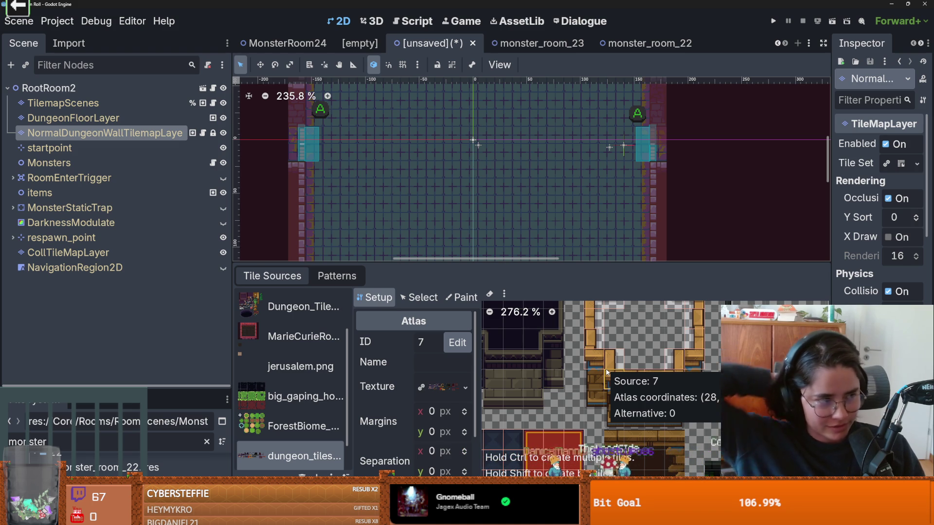
Inspect the wooden frame tiles at (27,4), (31,5) and (32,4) in Select mode.
drag(633, 265, 627, 165)
click(419, 198)
click(602, 316)
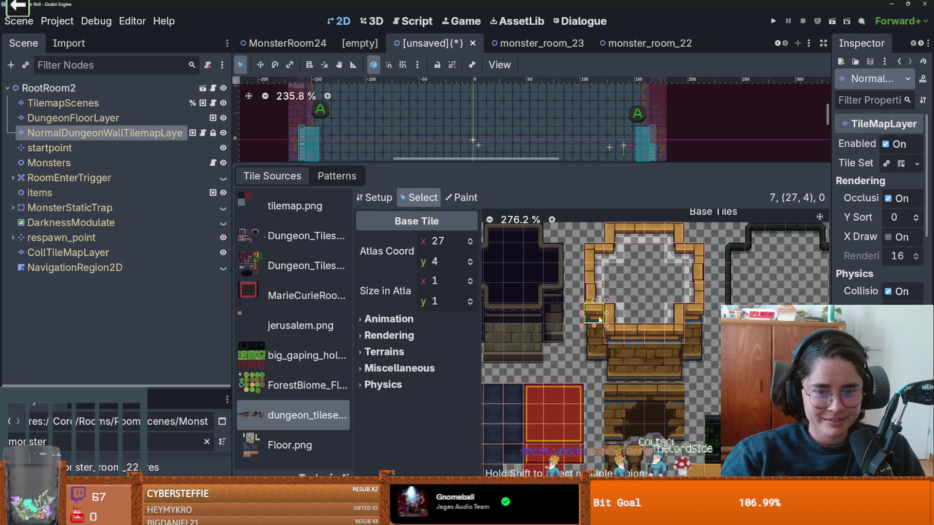
click(633, 337)
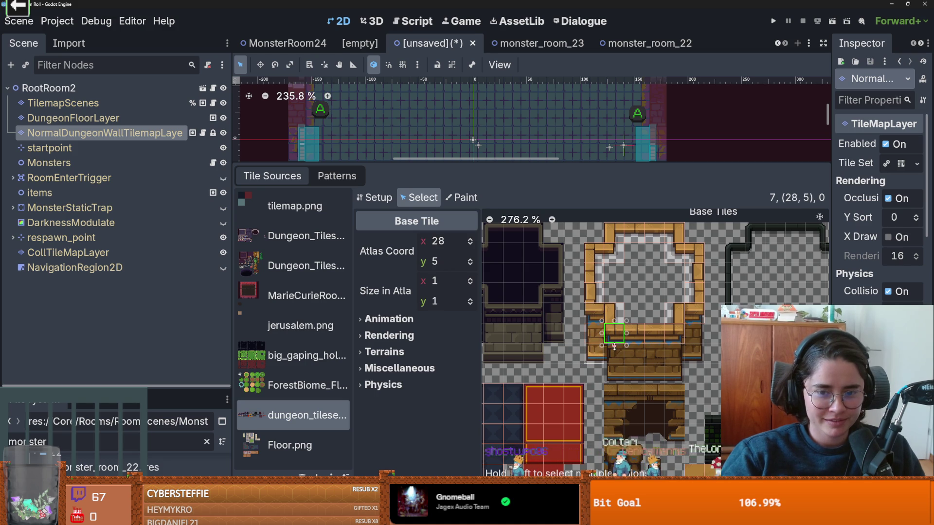
click(675, 336)
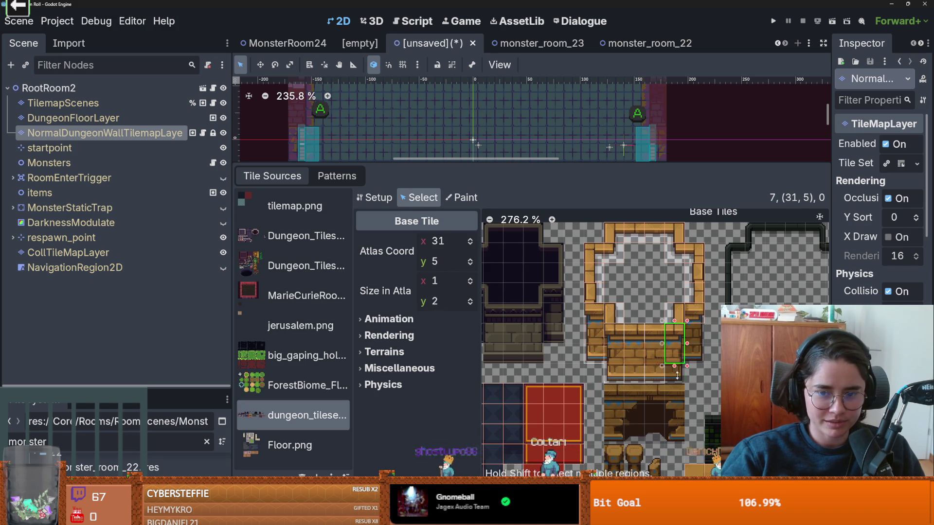
click(686, 318)
scroll(657, 316, down, 1)
scroll(656, 315, up, 1)
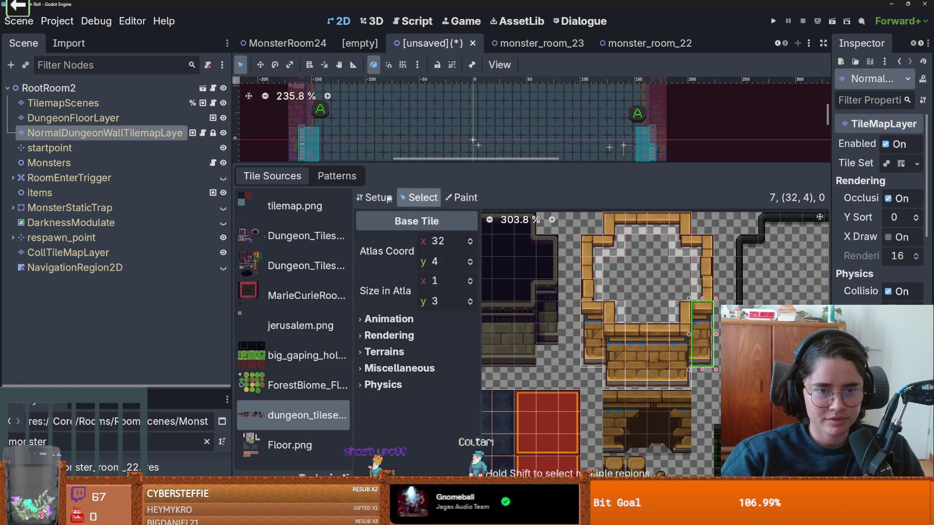
In Setup, create tiles across the frame's empty interior, then move to Paint properties.
click(374, 198)
mouse_move(615, 287)
mouse_down()
mouse_move(635, 311)
mouse_move(661, 297)
mouse_up()
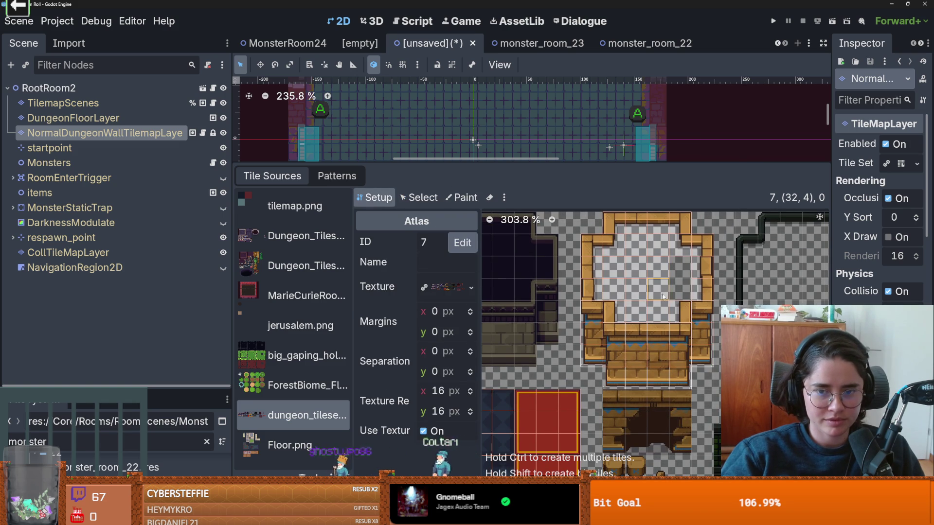
scroll(680, 292, down, 1)
scroll(633, 316, up, 1)
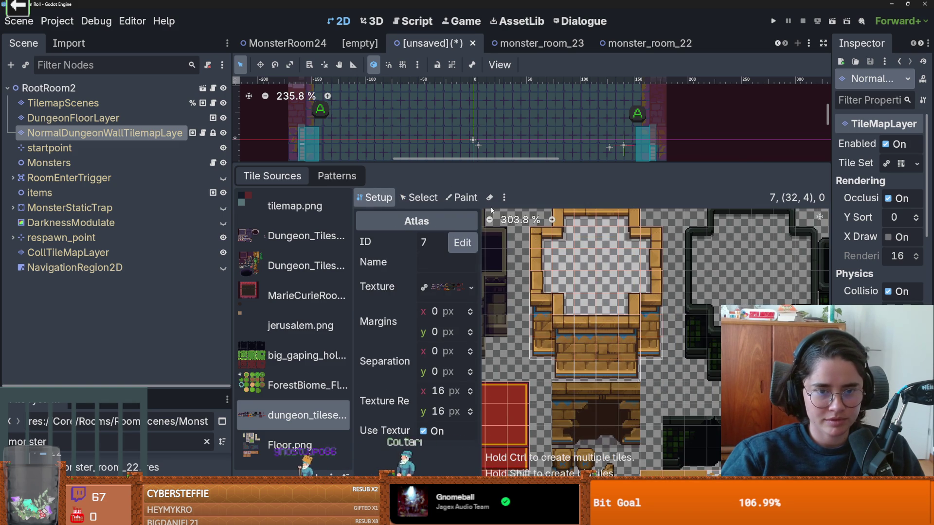
click(462, 197)
click(413, 242)
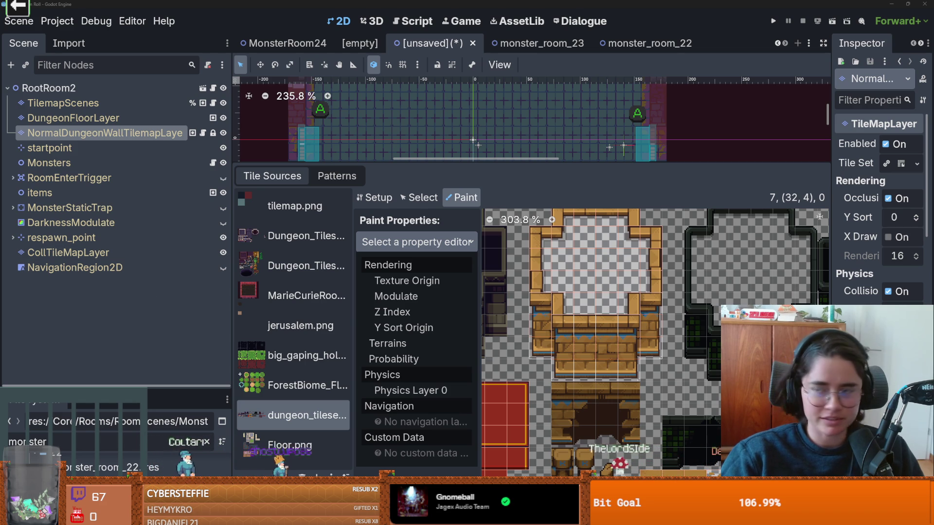
Set the Paint property to Terrains with Terrain Set 0 and review its terrains.
key(Escape)
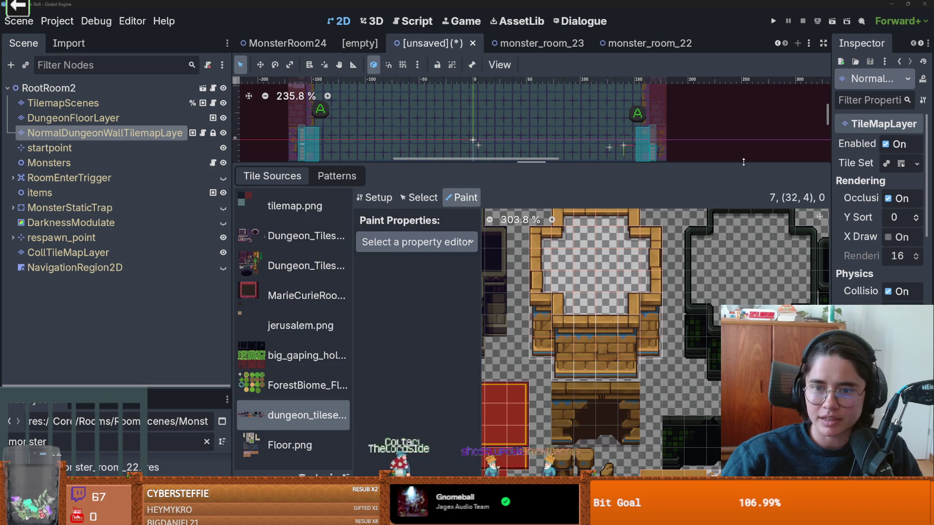
drag(743, 162, 744, 389)
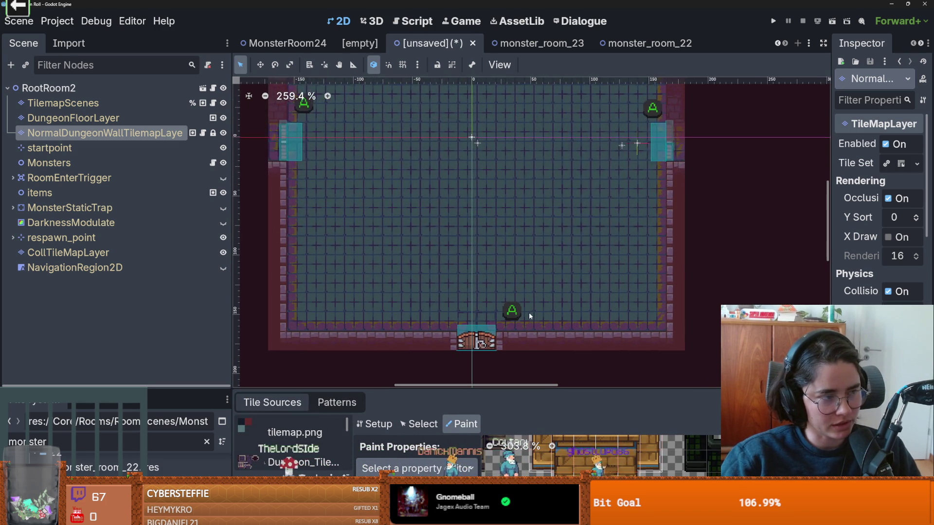
scroll(512, 276, down, 2)
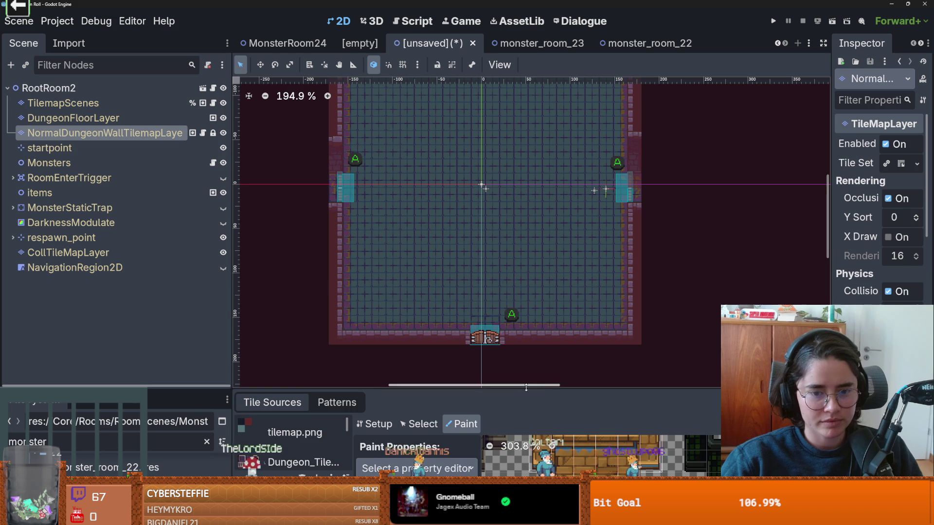
drag(521, 387, 521, 280)
scroll(665, 432, down, 2)
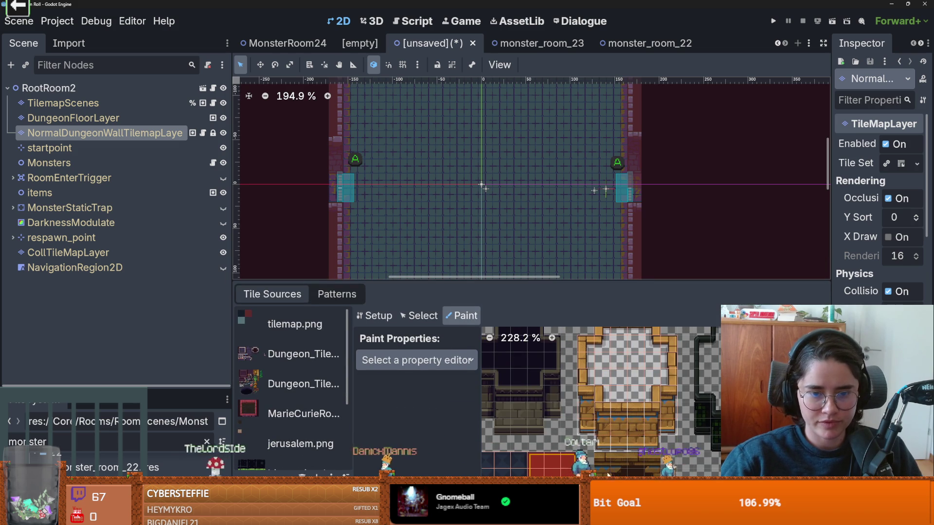
click(416, 361)
click(388, 384)
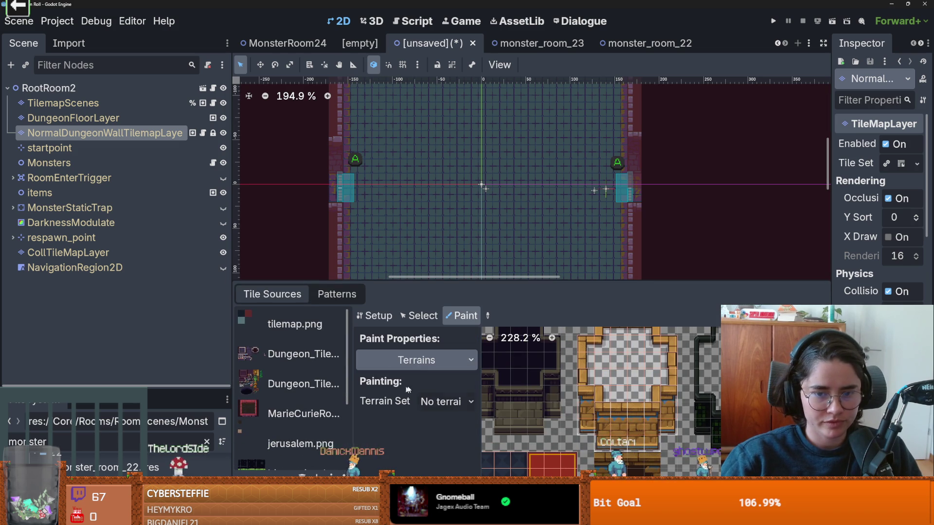
click(446, 402)
click(445, 436)
click(446, 401)
click(443, 400)
click(447, 422)
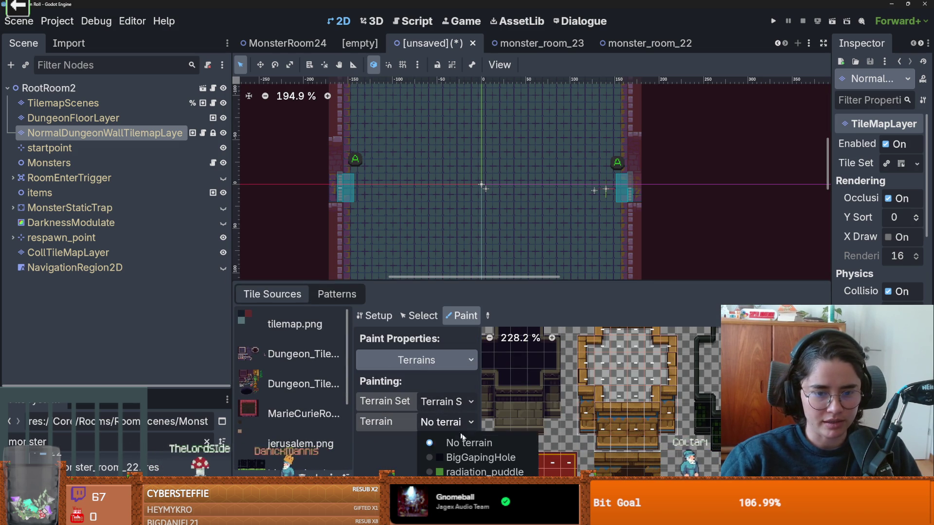
click(440, 408)
click(443, 408)
click(445, 408)
click(448, 407)
click(448, 407)
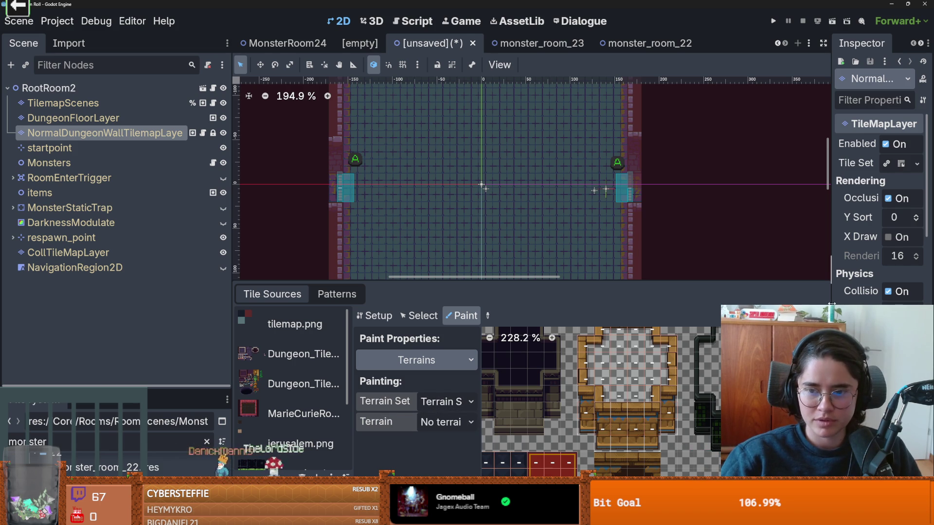
Widen the Inspector and expand the Tile Set resource's settings.
drag(832, 305, 671, 305)
click(827, 163)
scroll(845, 282, down, 3)
scroll(845, 282, down, 15)
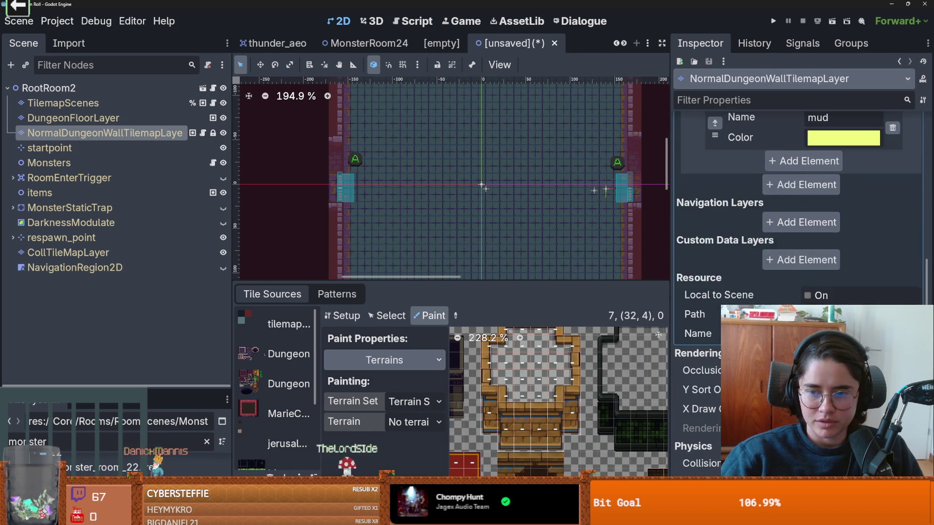
Page Terrain Sets to Terrain 12 and add a new terrain element after it.
scroll(798, 219, up, 15)
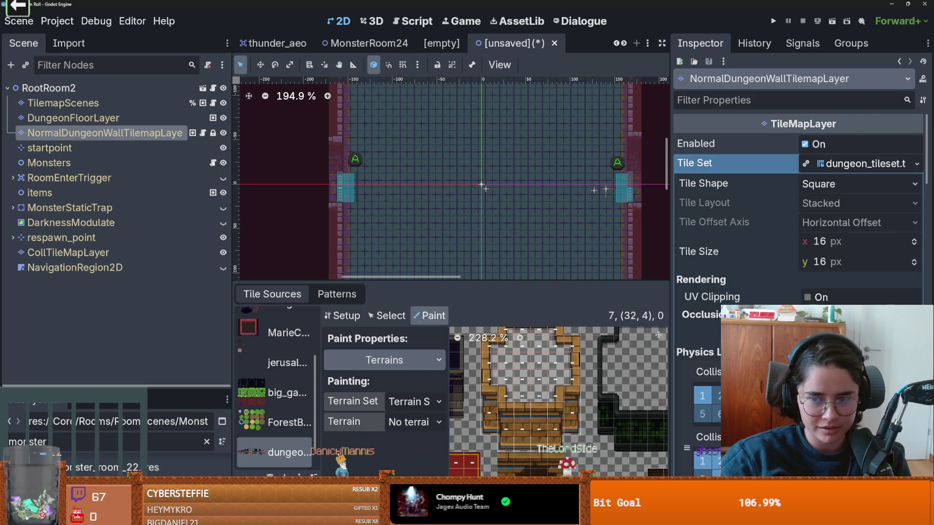
scroll(798, 204, down, 10)
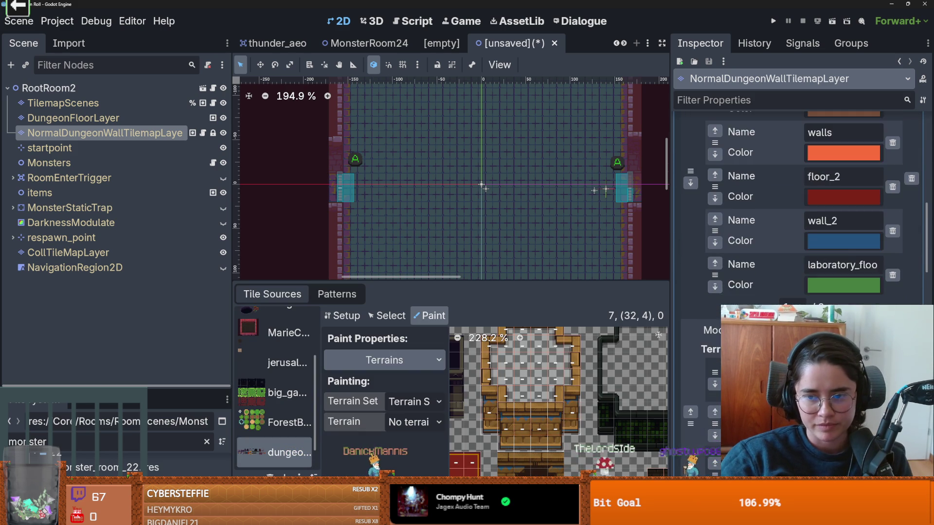
scroll(827, 294, down, 2)
click(838, 259)
click(837, 259)
scroll(838, 257, up, 5)
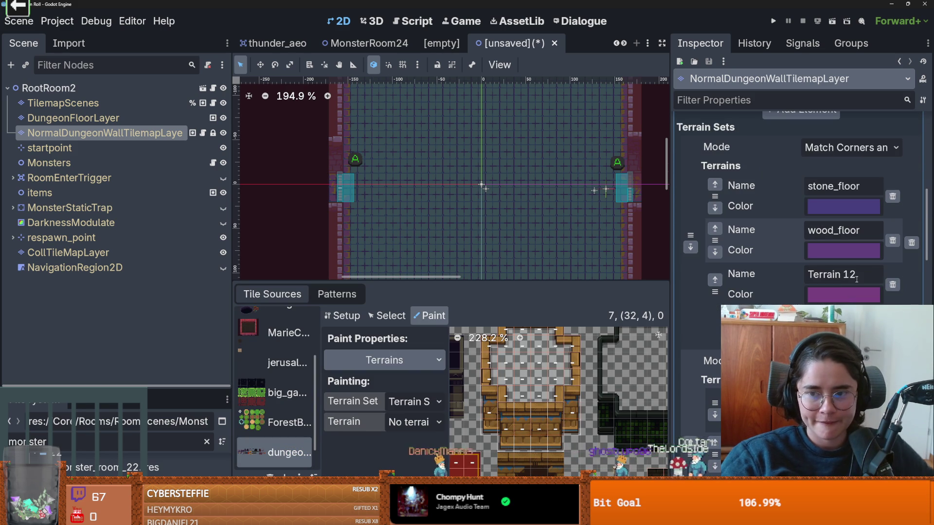
click(729, 315)
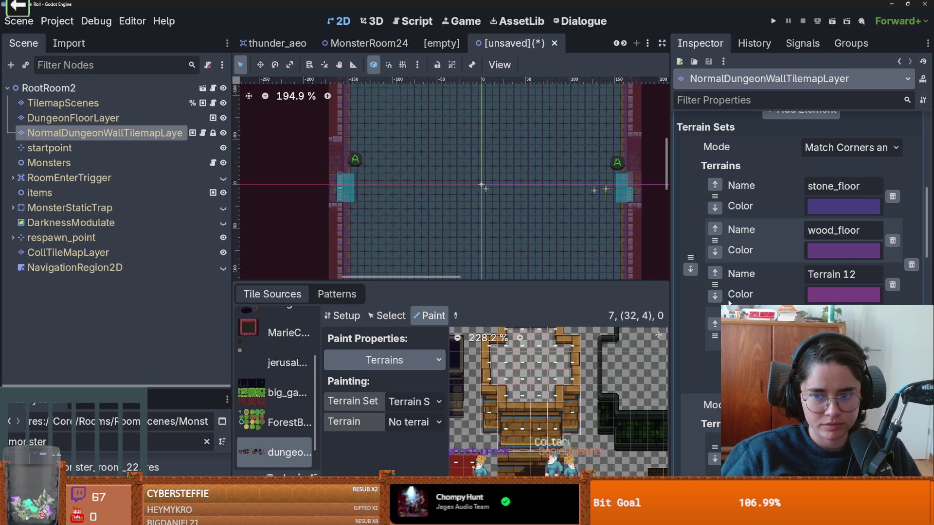
click(845, 293)
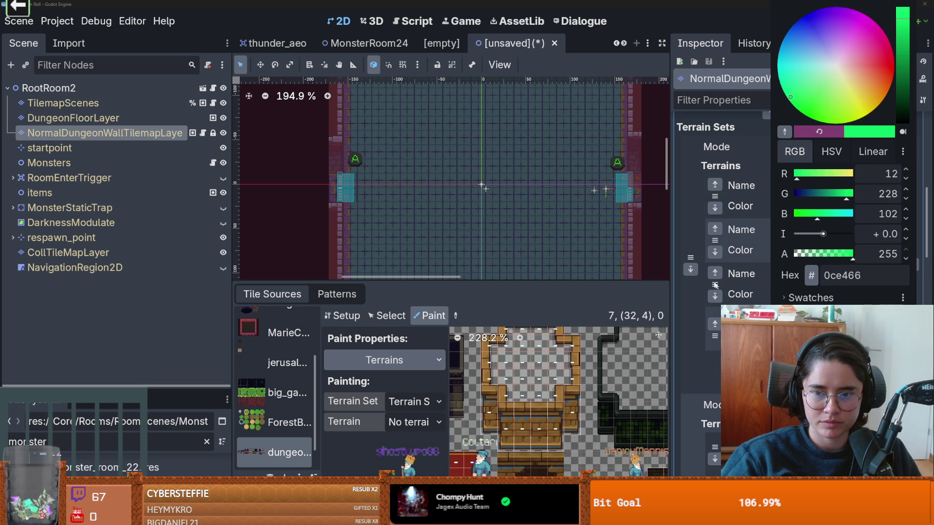
click(695, 313)
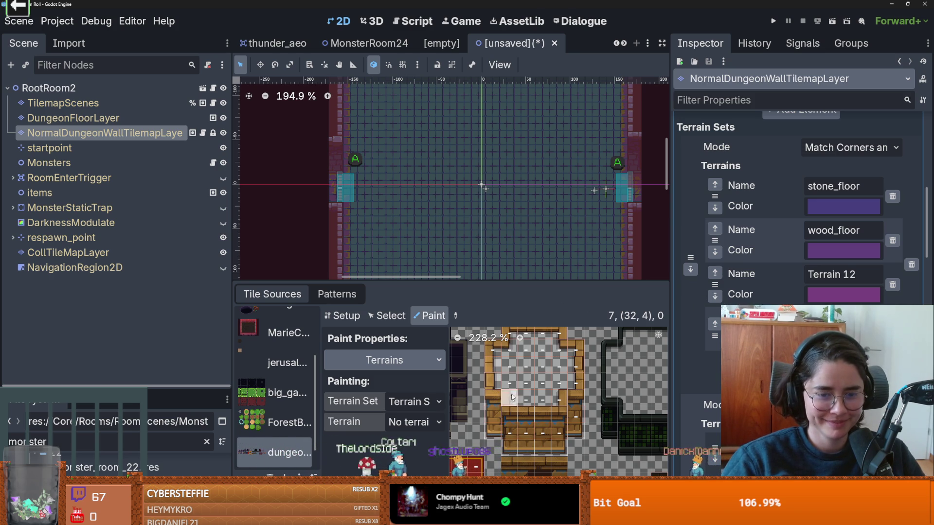
click(387, 316)
Select frame tile (27,4) and review its physics, terrain and rendering settings.
scroll(517, 387, up, 2)
click(503, 409)
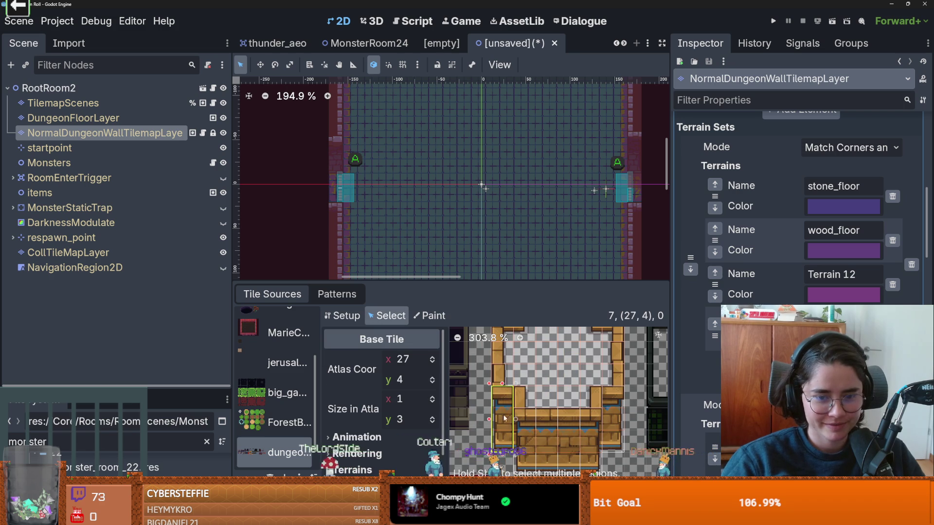
scroll(422, 412, down, 1)
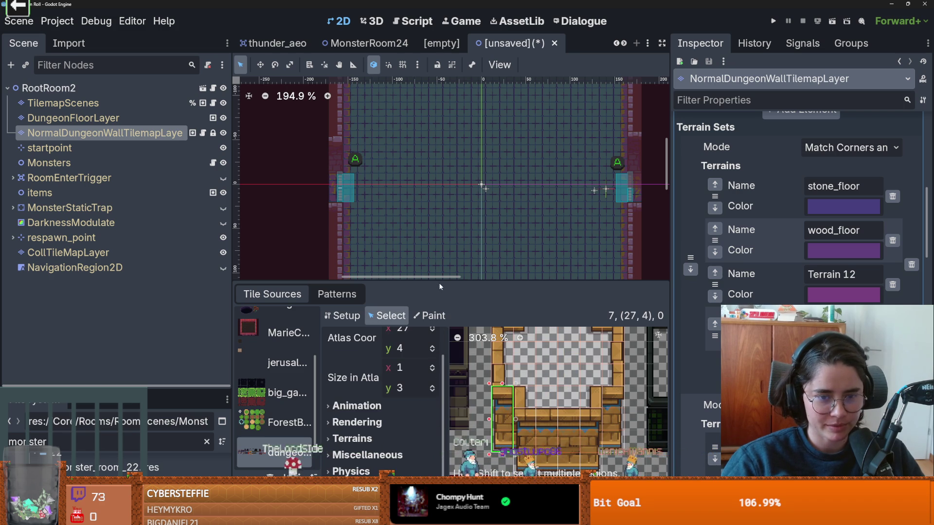
drag(441, 268, 440, 90)
scroll(555, 328, up, 1)
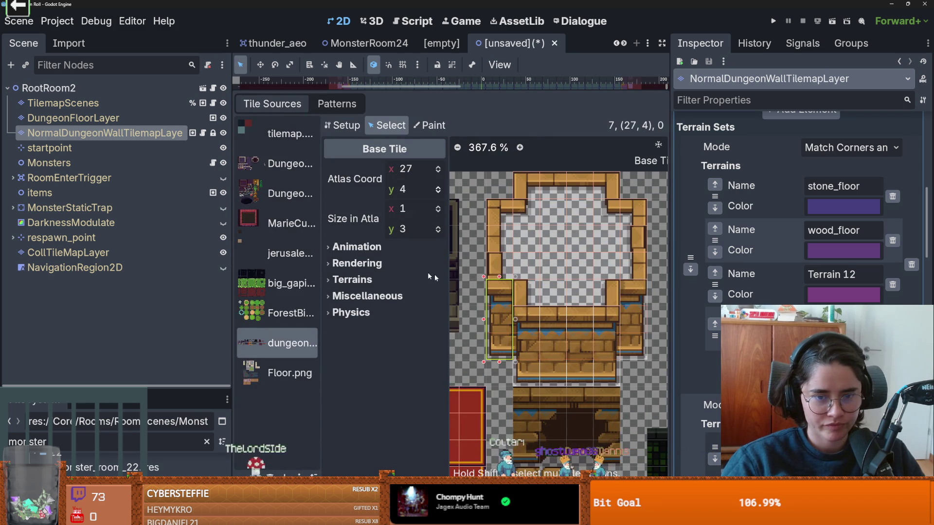
click(387, 312)
click(390, 334)
click(391, 329)
click(352, 279)
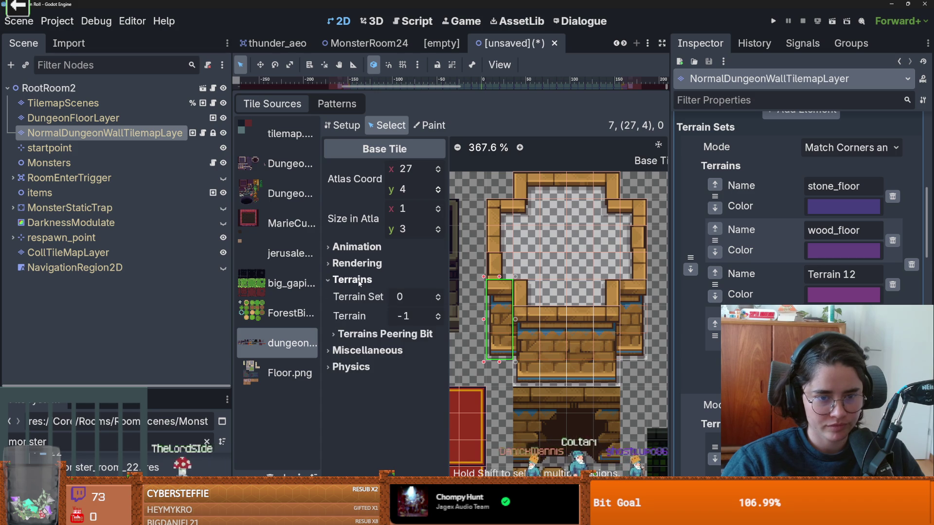
click(358, 263)
Raise tile (27,4)'s texture origin to y -16.
click(439, 303)
click(439, 304)
click(439, 304)
click(439, 303)
click(439, 303)
click(439, 303)
click(438, 303)
click(439, 304)
Check the bottom frame tiles from (28,5) through (31,5).
click(526, 322)
click(552, 323)
click(579, 323)
click(603, 323)
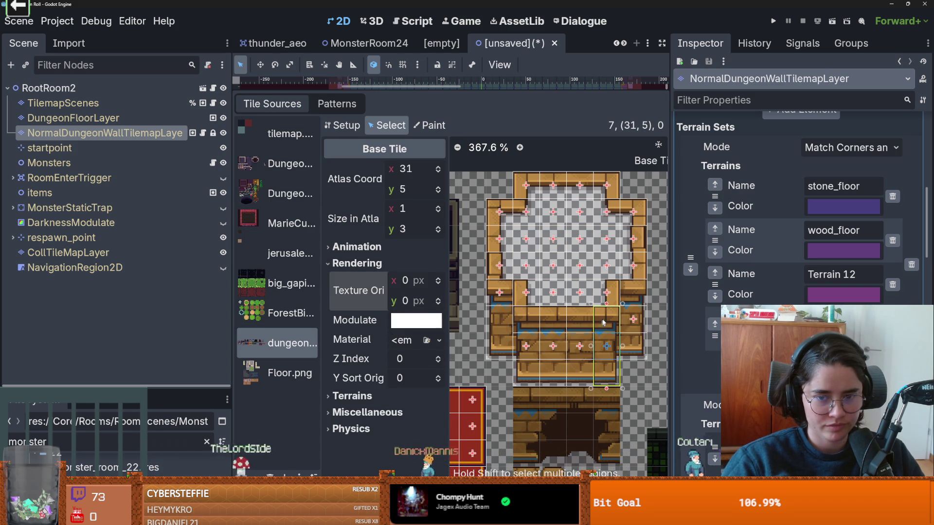
click(533, 332)
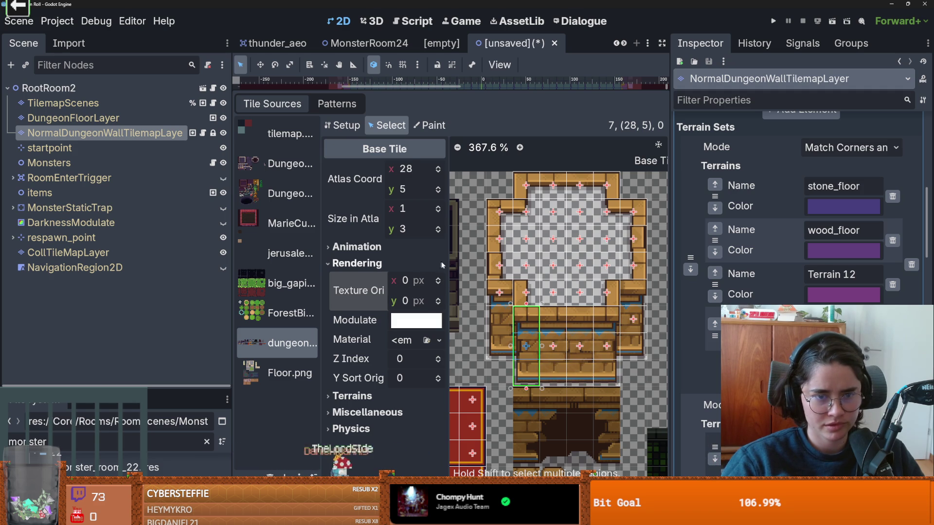
Paint Texture Origin 0, -16 onto the lower wall tiles and save the scene.
click(430, 125)
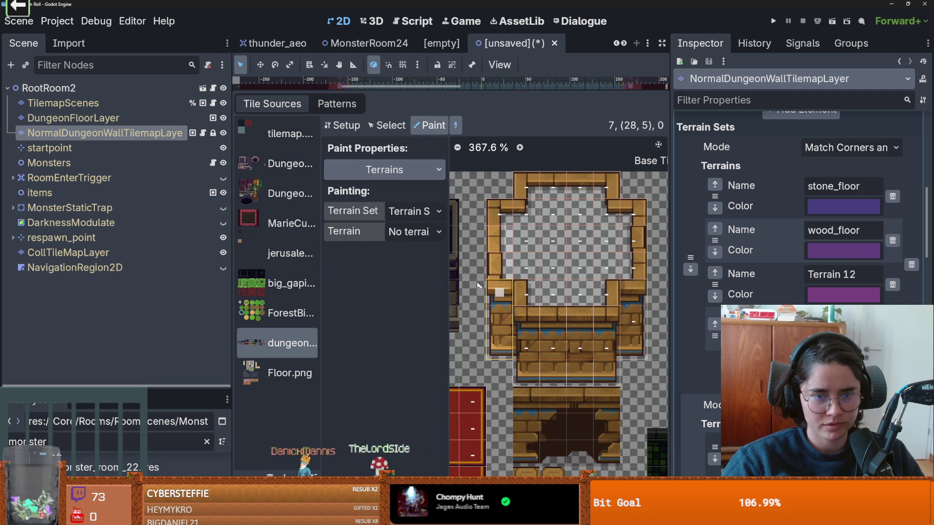
click(384, 170)
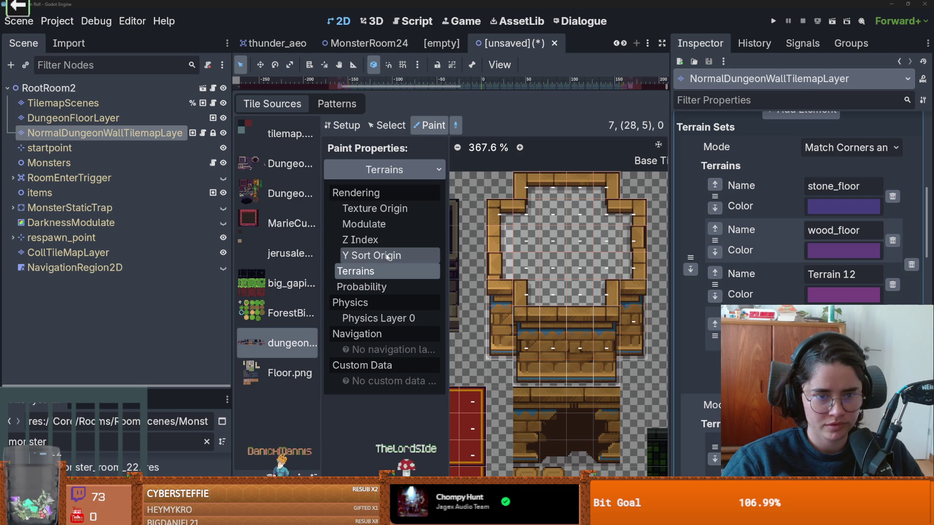
click(375, 208)
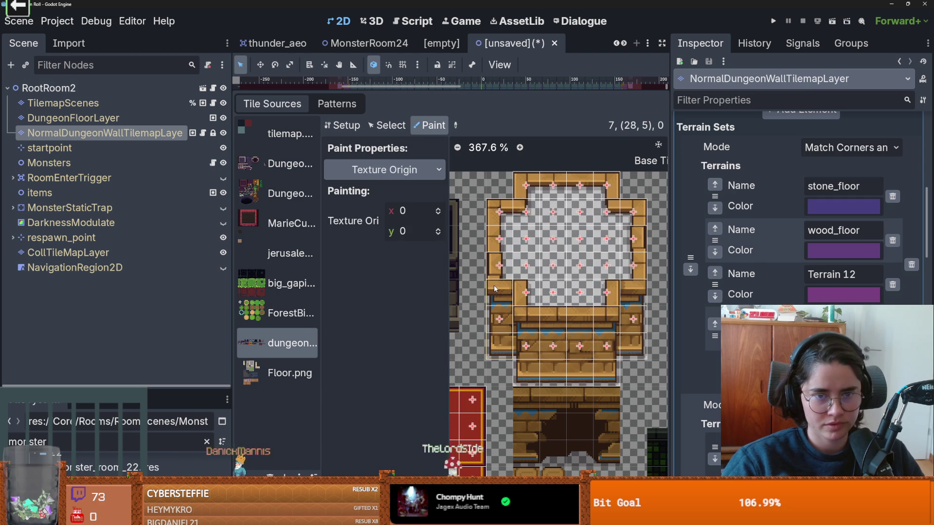
mouse_move(506, 293)
mouse_down()
mouse_move(528, 316)
mouse_move(609, 309)
mouse_up()
scroll(605, 315, down, 3)
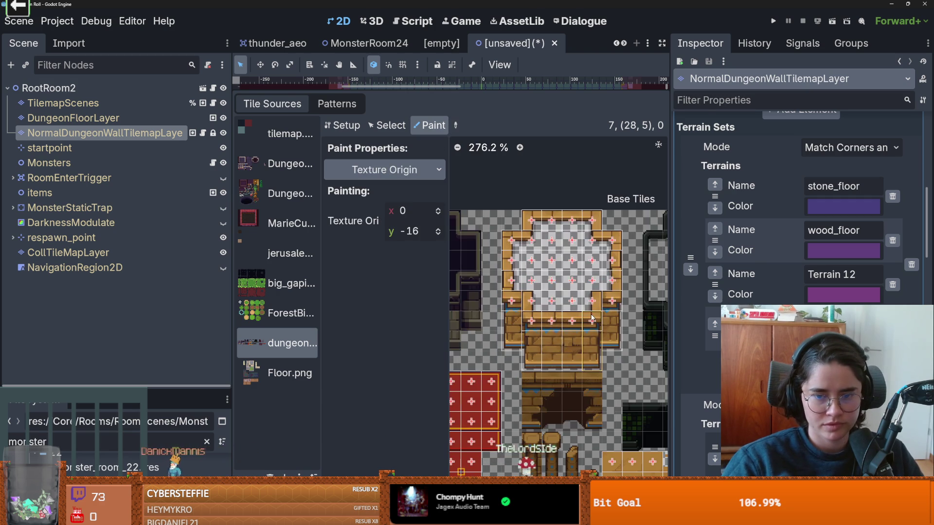
key(ctrl+s)
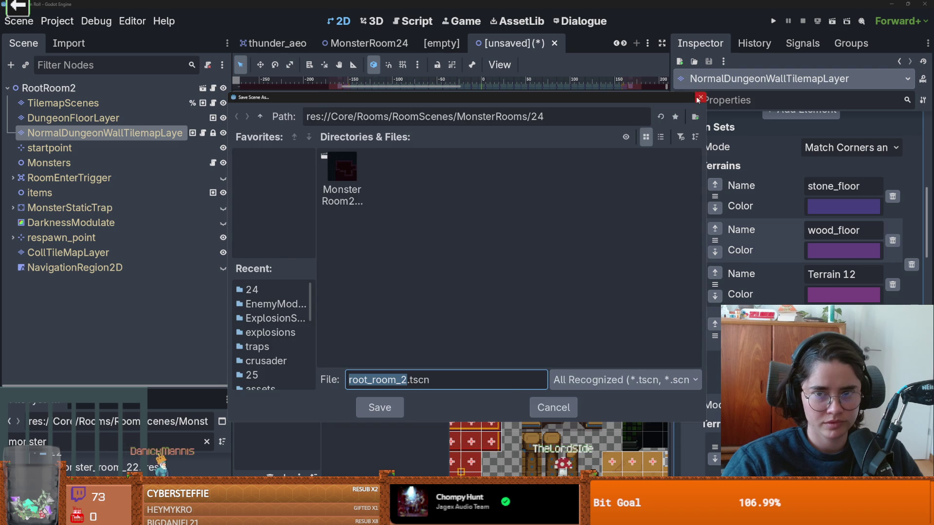
Dismiss the save window and switch Paint Properties back to Terrains.
click(699, 98)
click(384, 169)
click(369, 269)
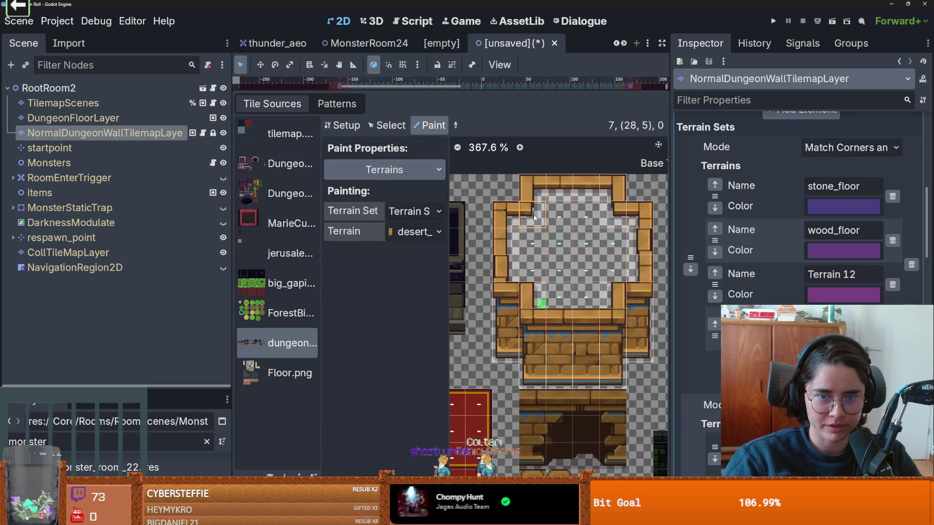
Clear old marks and paint desert terrain across the atlas piece's inner wall tiles, then save.
mouse_move(539, 257)
mouse_down()
mouse_move(550, 278)
mouse_move(585, 288)
mouse_move(611, 263)
mouse_move(576, 245)
mouse_move(559, 219)
mouse_move(586, 217)
mouse_up()
click(533, 297)
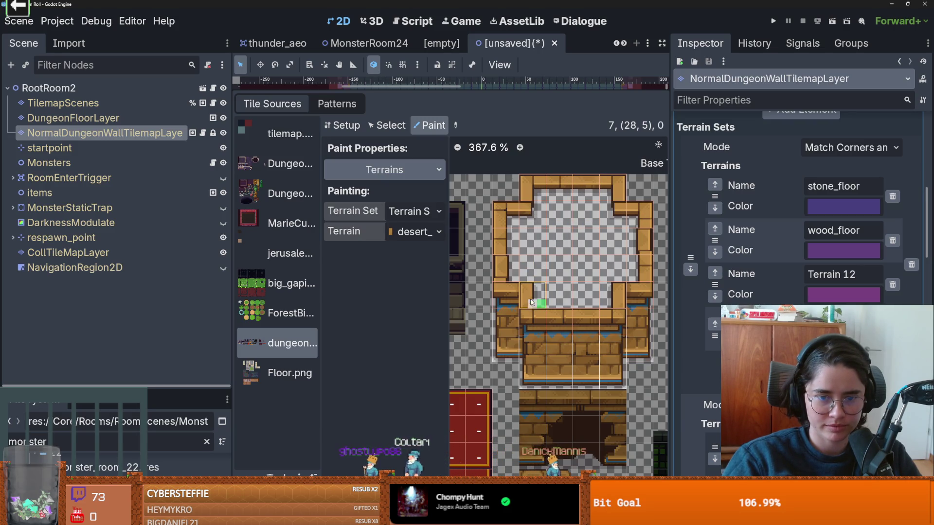
mouse_move(533, 302)
mouse_down()
mouse_move(534, 317)
mouse_move(605, 321)
mouse_move(623, 294)
mouse_move(635, 298)
mouse_move(641, 217)
mouse_move(599, 220)
mouse_move(613, 209)
mouse_move(611, 187)
mouse_move(542, 187)
mouse_move(533, 215)
mouse_move(508, 218)
mouse_move(509, 266)
mouse_up()
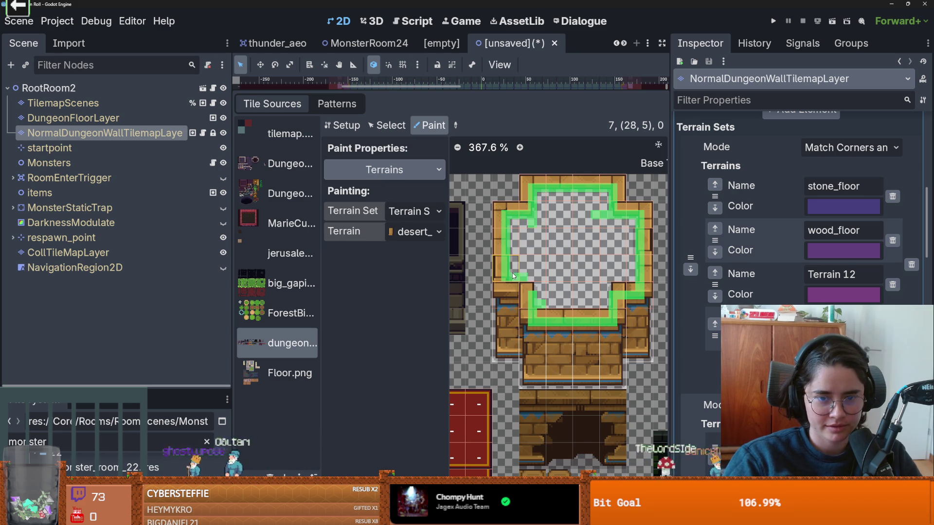
click(509, 270)
mouse_move(510, 269)
mouse_down()
mouse_move(523, 287)
mouse_move(517, 223)
mouse_move(515, 271)
mouse_move(541, 200)
mouse_move(560, 278)
mouse_up()
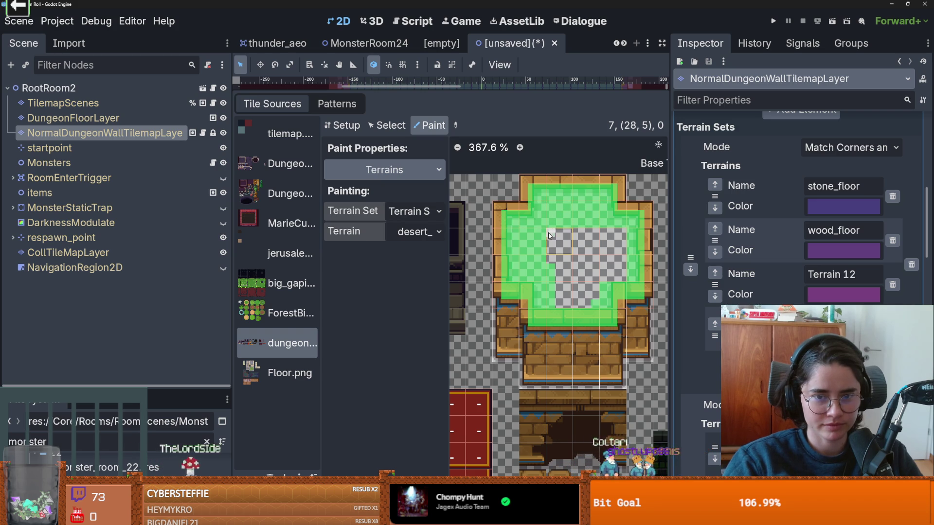
mouse_move(620, 239)
mouse_down()
mouse_move(555, 251)
mouse_move(564, 304)
mouse_move(598, 302)
mouse_move(623, 268)
mouse_move(584, 260)
mouse_move(616, 284)
mouse_up()
scroll(562, 286, down, 3)
scroll(563, 285, up, 1)
key(ctrl+s)
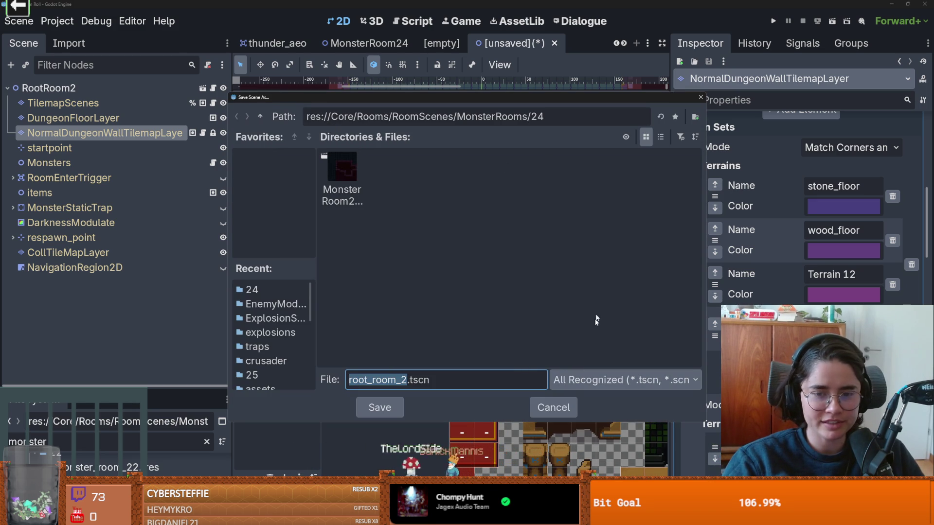
Browse the Save Scene As dialog up to RoomScenes, then close it without saving.
drag(546, 94, 546, 99)
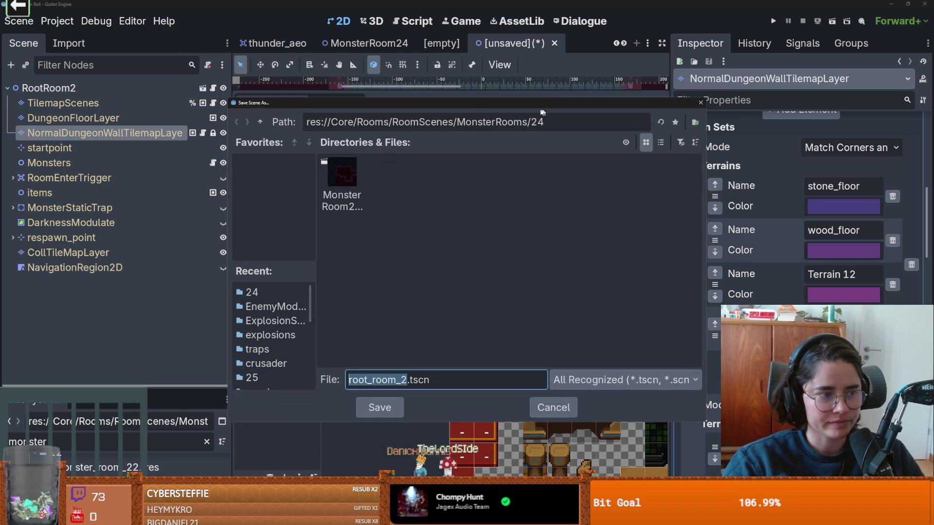
drag(476, 104, 442, 101)
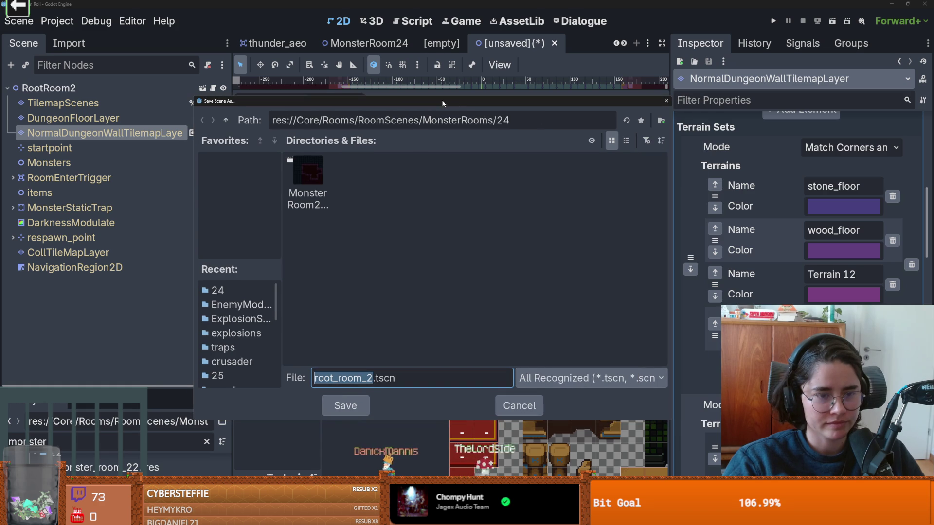
click(225, 122)
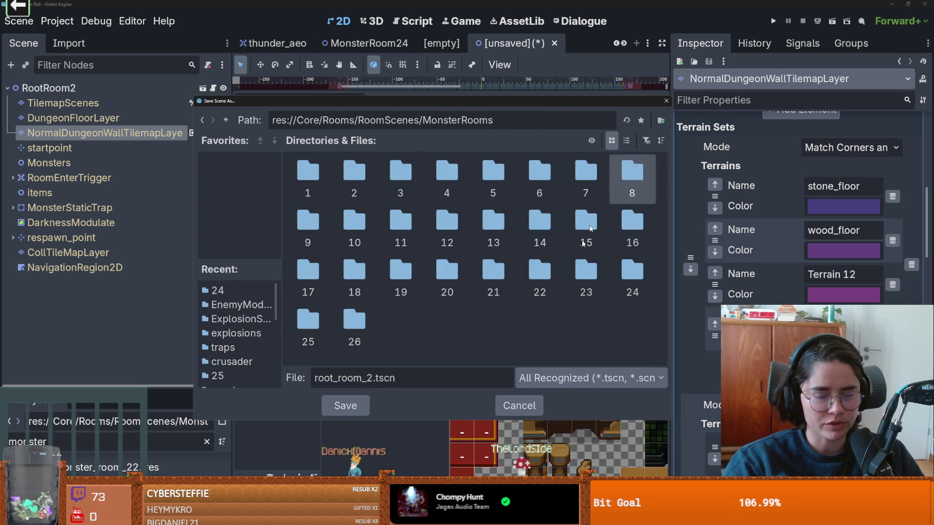
mouse_move(508, 97)
mouse_down()
mouse_move(490, 114)
mouse_move(443, 102)
mouse_up()
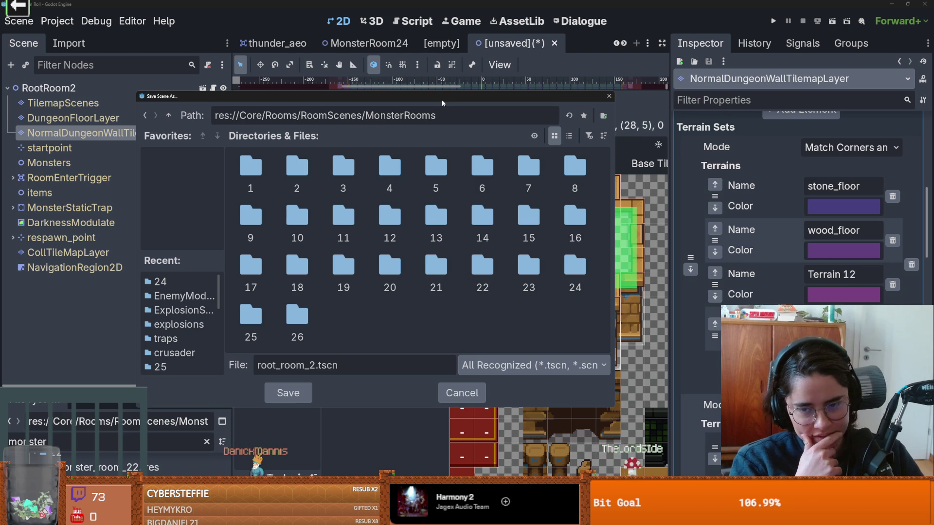
drag(515, 76, 489, 49)
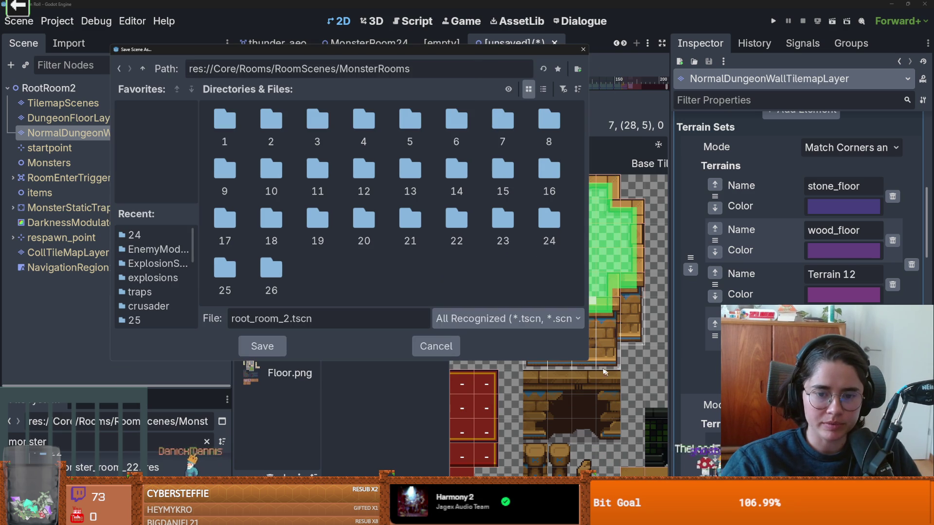
drag(586, 362, 619, 377)
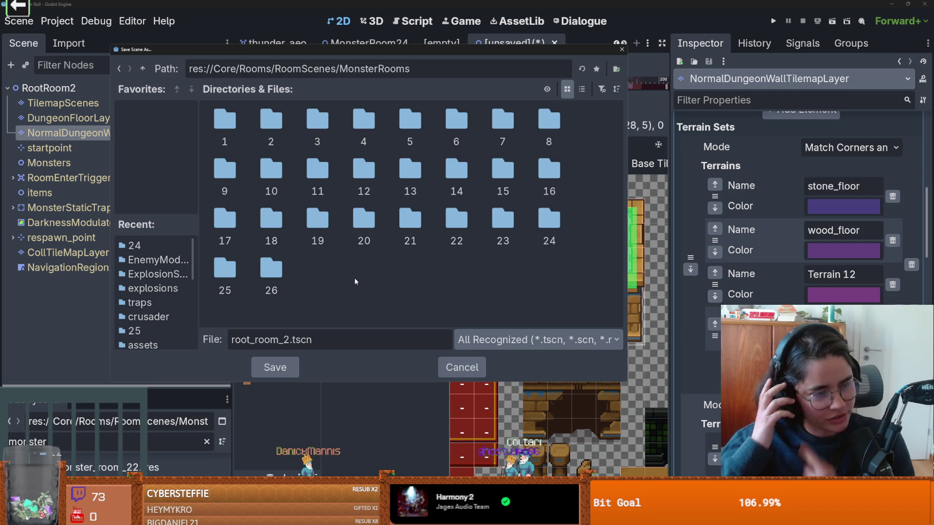
click(143, 69)
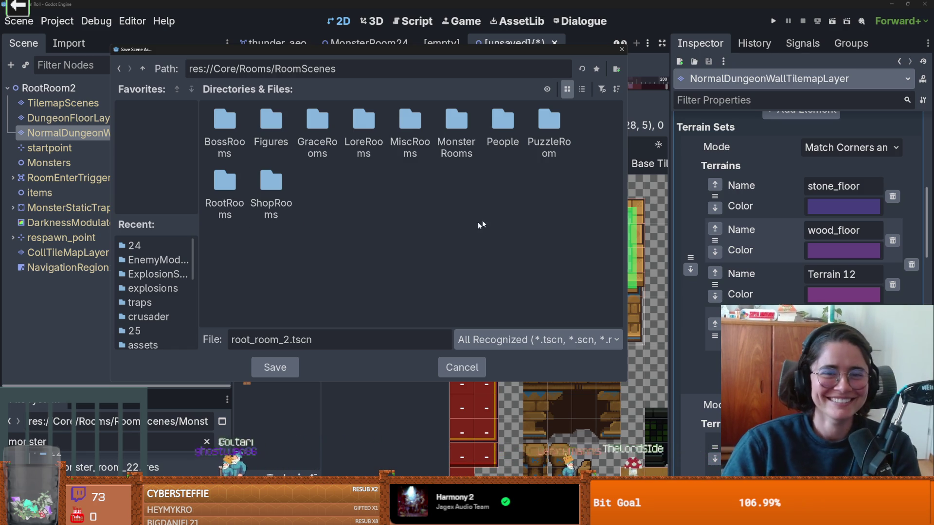
mouse_move(523, 124)
mouse_down()
mouse_move(746, 174)
mouse_move(348, 197)
mouse_up()
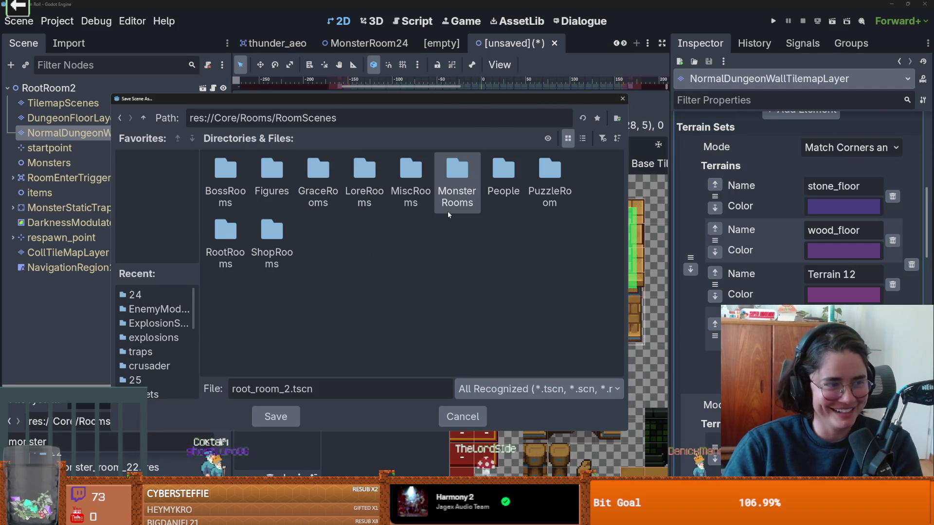
drag(473, 102, 513, 83)
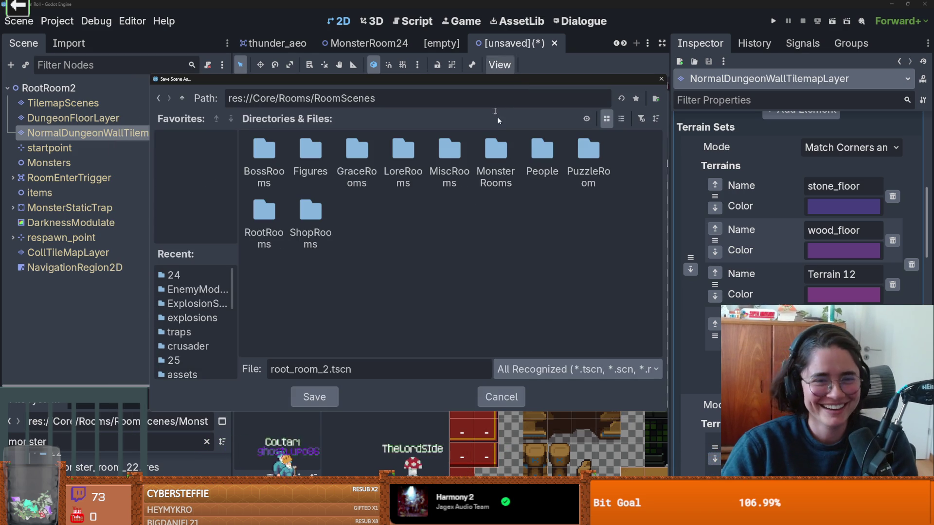
click(660, 80)
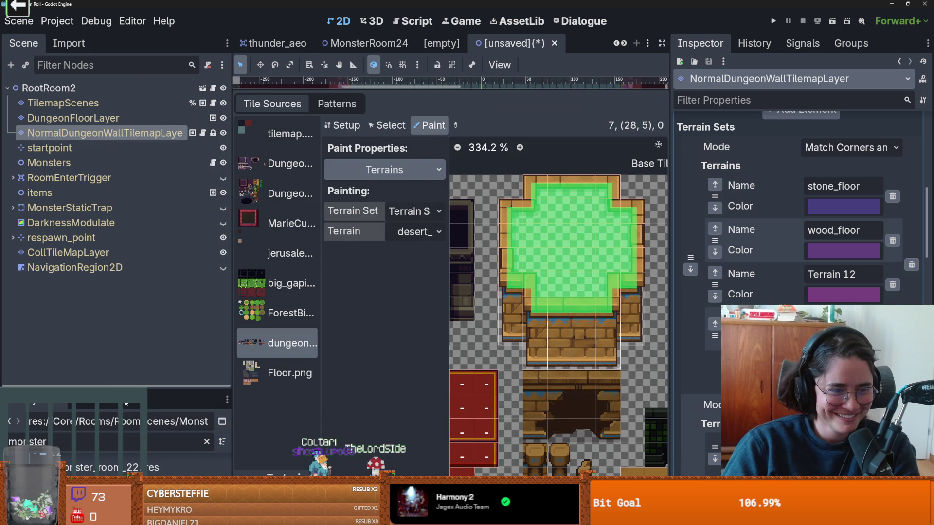
Return to the RootRoom2 scene and select the desert wall terrain.
drag(116, 387, 117, 267)
scroll(136, 428, down, 1)
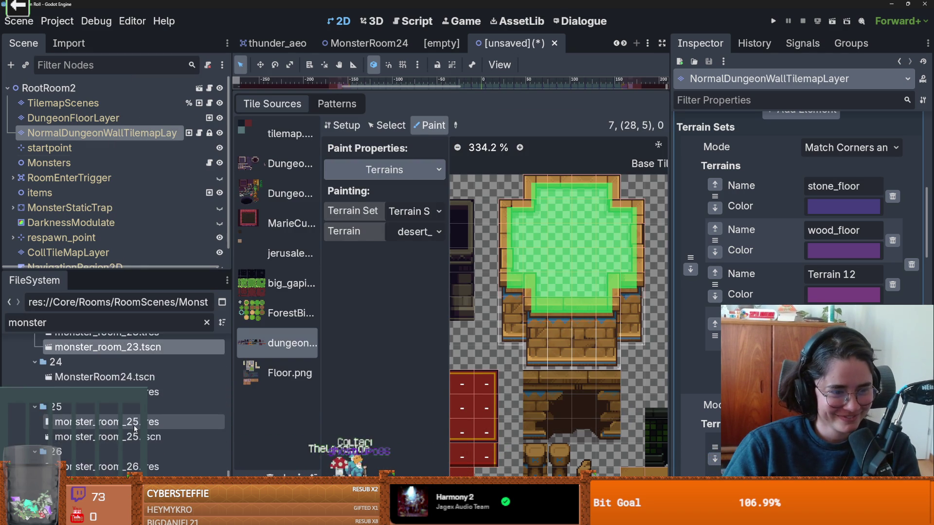
scroll(135, 427, up, 3)
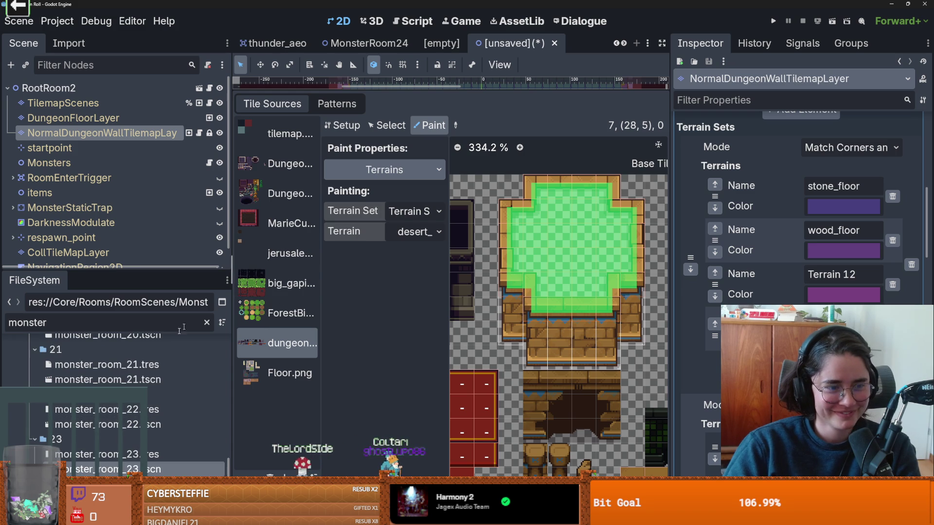
click(441, 44)
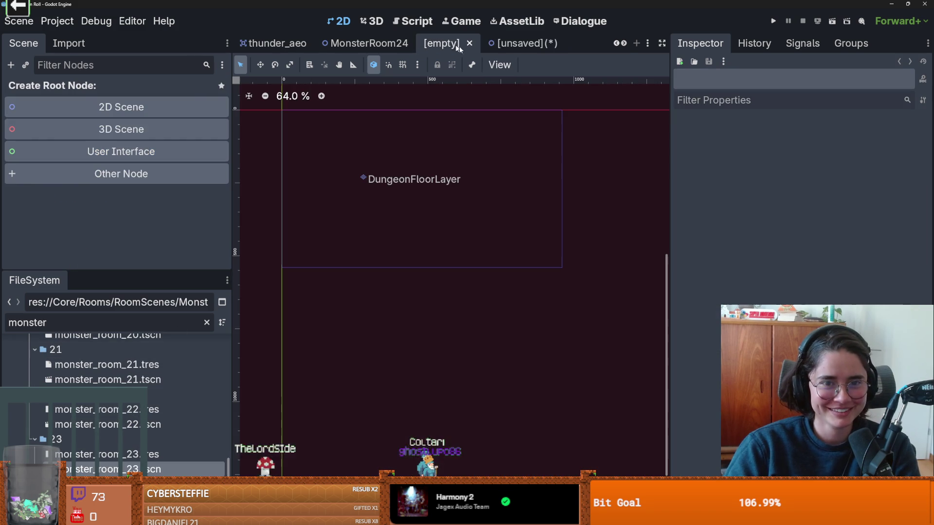
click(496, 44)
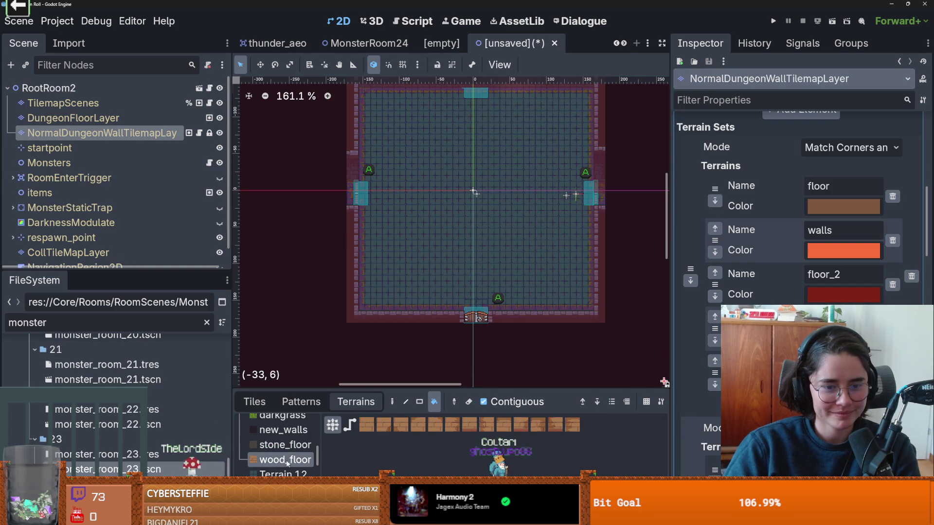
scroll(287, 464, down, 2)
click(285, 442)
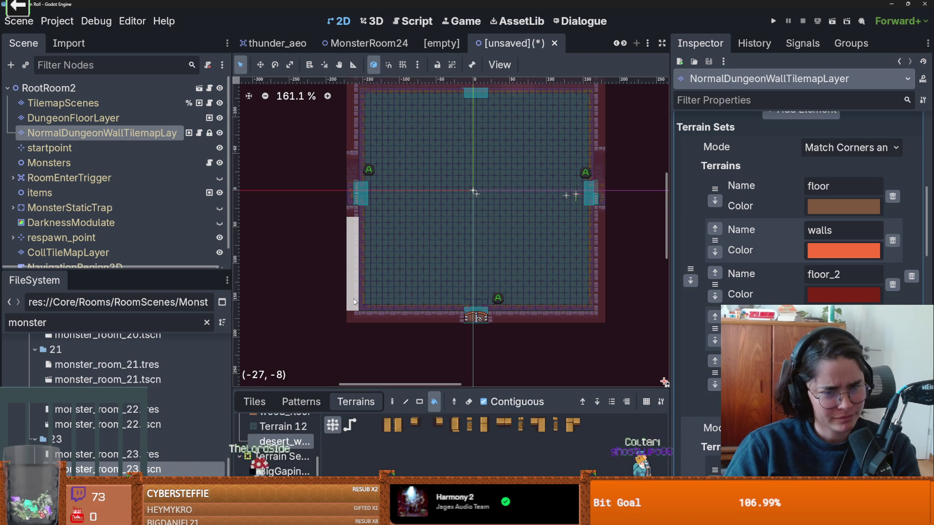
Fill the left, bottom and right walls with desert walls, undoing the right-wall fill.
click(354, 302)
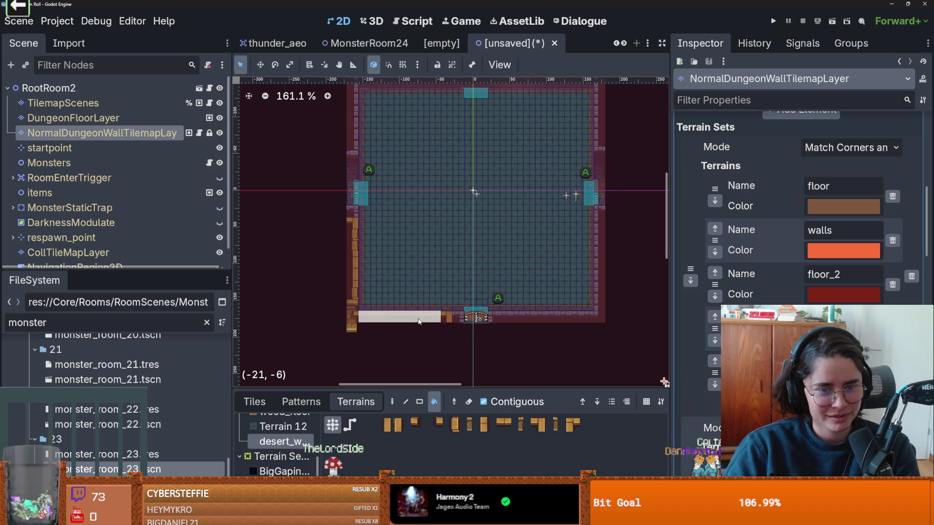
click(418, 321)
click(518, 321)
click(599, 290)
key(ctrl+z)
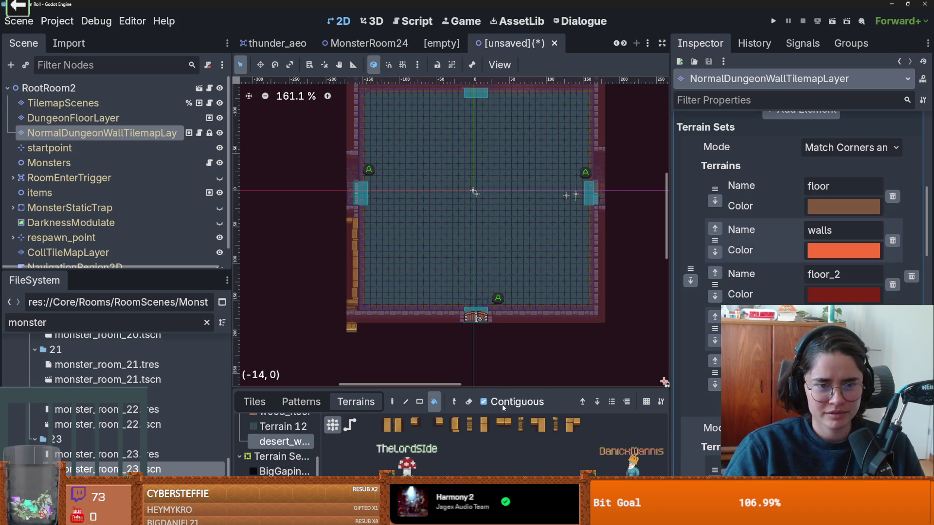
Refill the left, bottom and top walls with desert walls and bring up the TileSet editor.
click(353, 251)
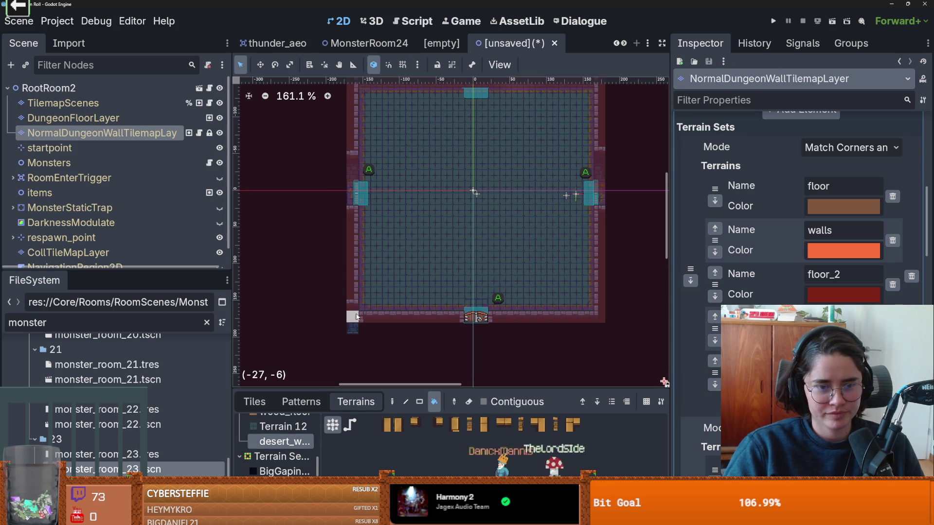
click(373, 316)
click(351, 284)
scroll(545, 262, up, 4)
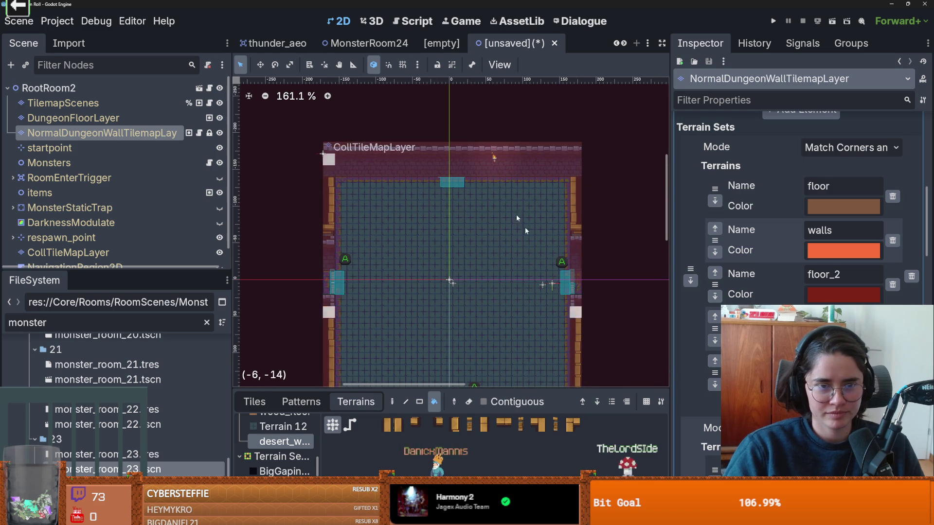
click(504, 154)
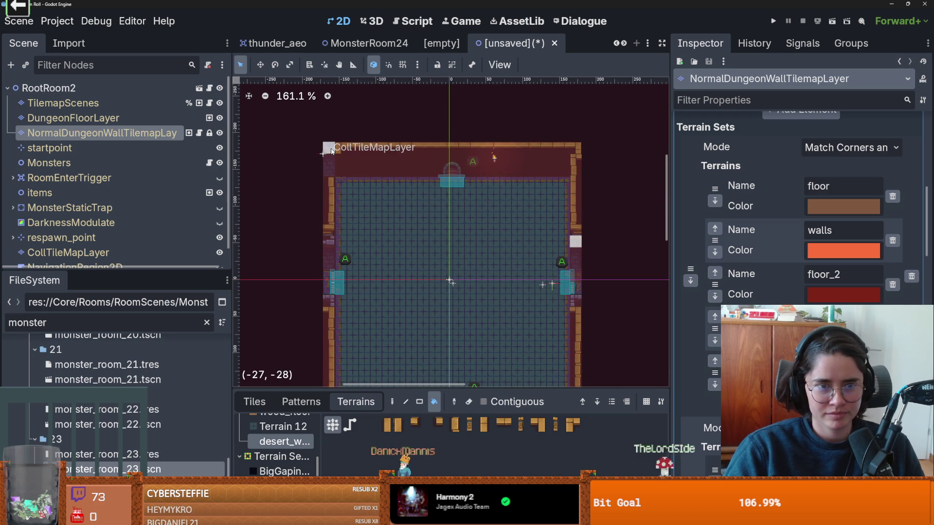
scroll(445, 229, down, 2)
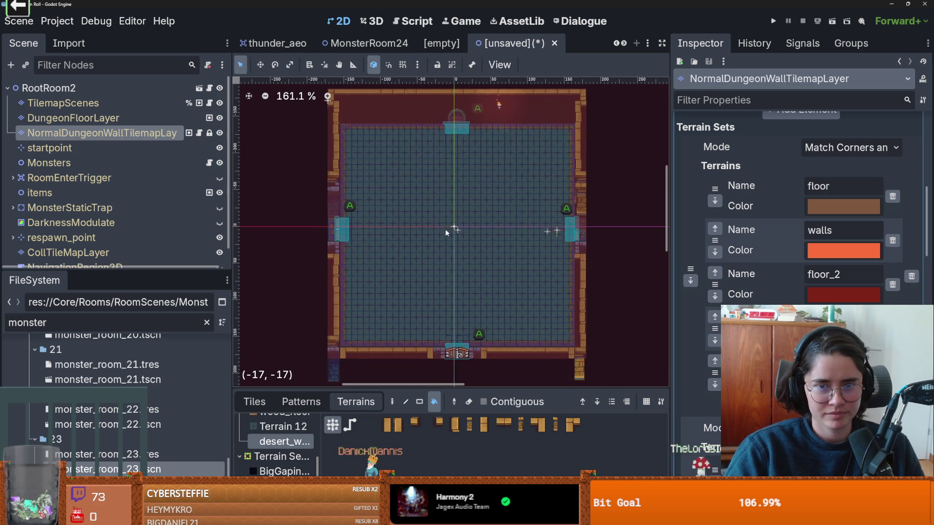
scroll(444, 285, down, 2)
scroll(438, 289, up, 1)
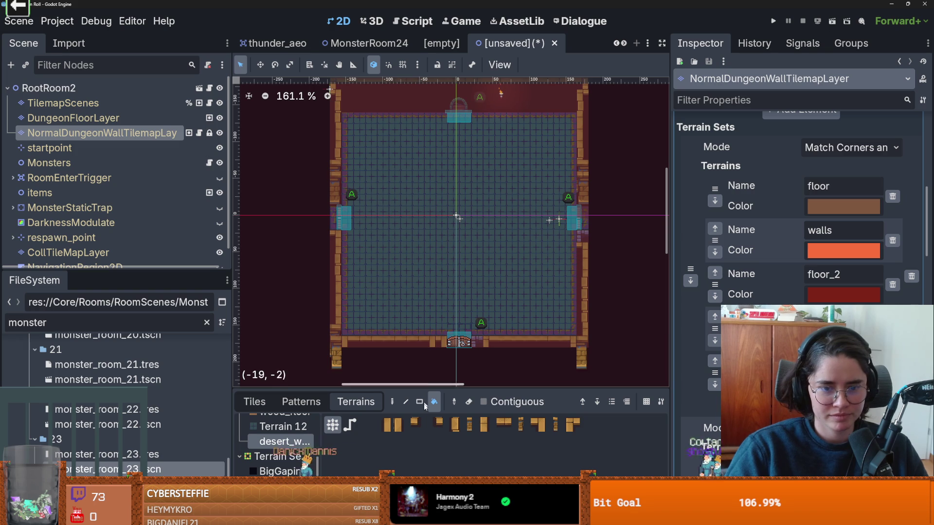
click(495, 461)
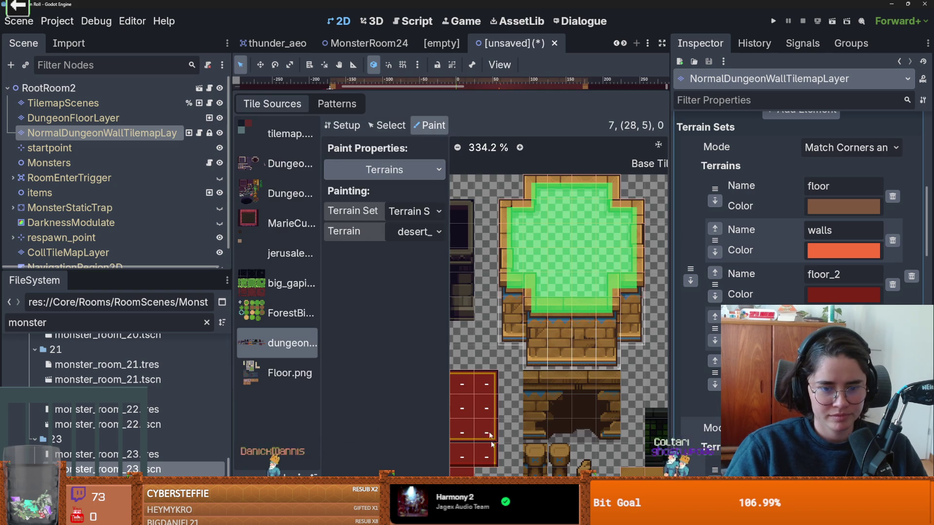
Assign the red wall atlas tile to the desert terrain.
click(482, 381)
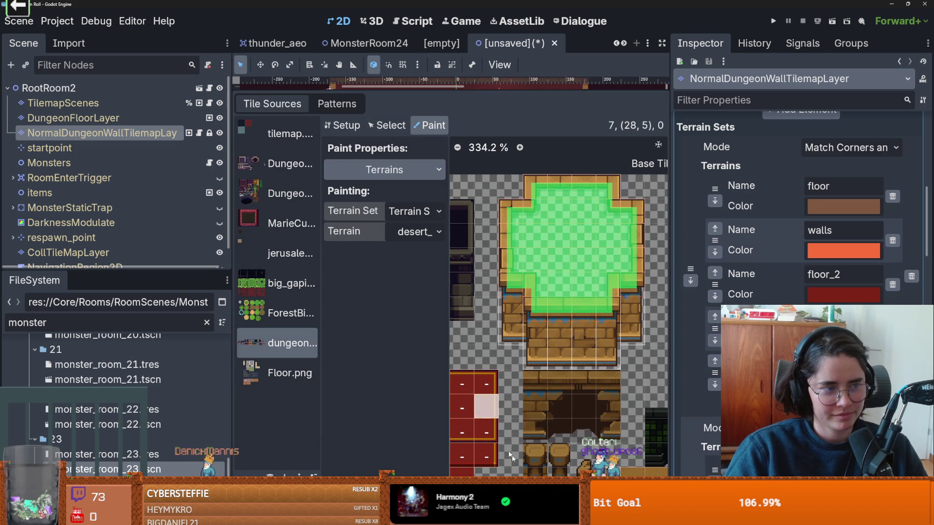
scroll(386, 307, up, 5)
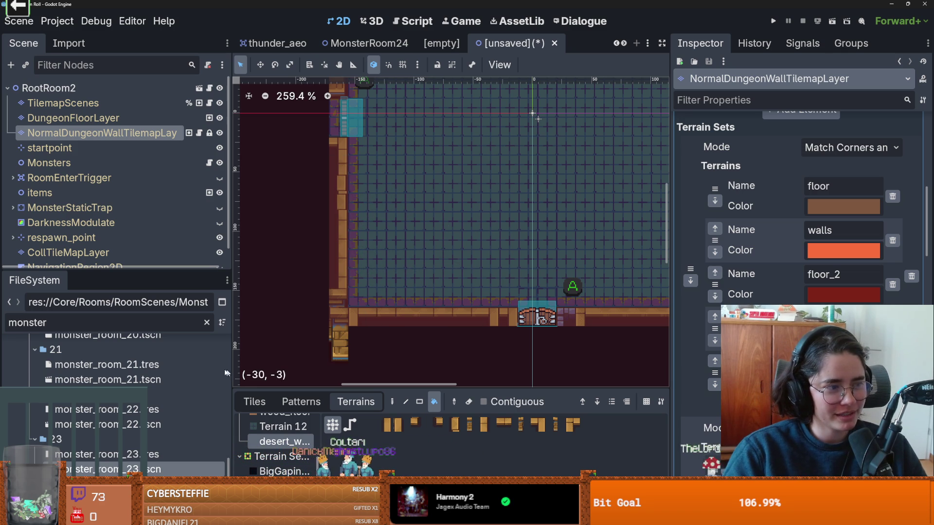
Repaint the lower left wall column with desert terrain using the terrain pencil.
scroll(323, 290, up, 3)
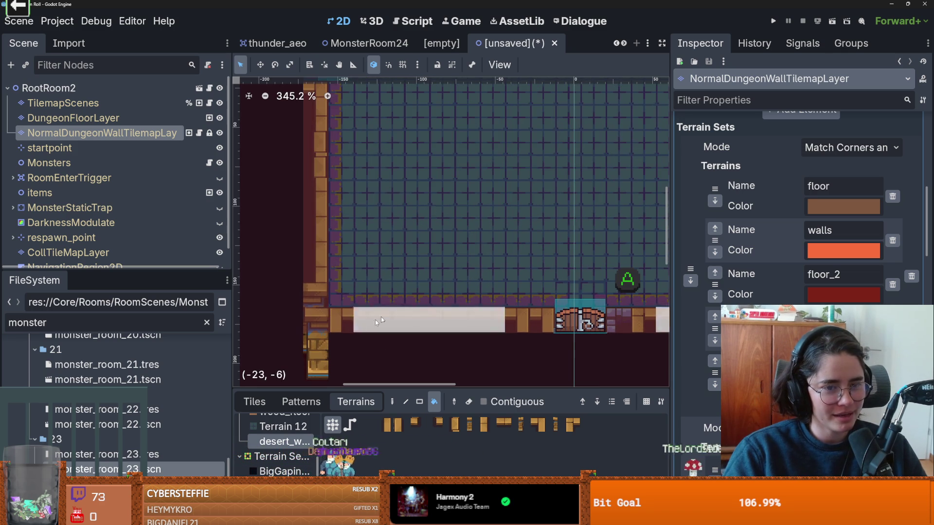
click(392, 402)
mouse_move(316, 315)
mouse_down()
mouse_move(316, 217)
mouse_move(315, 246)
mouse_up()
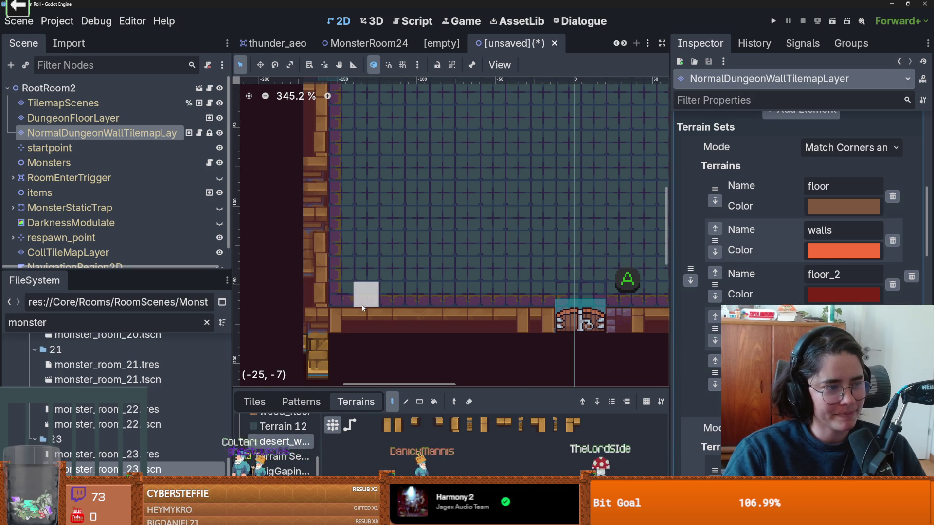
scroll(363, 306, down, 6)
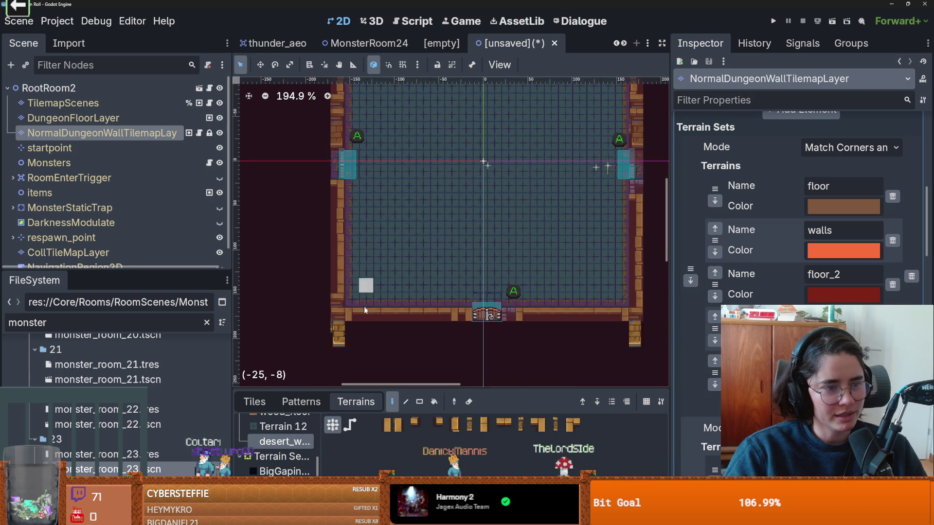
Cancel the scene save and run the game with F5.
key(ctrl+s)
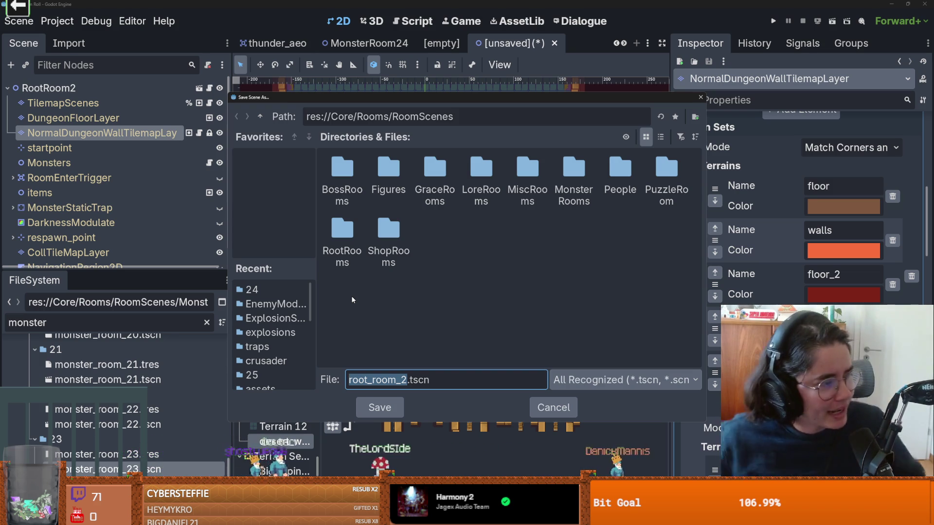
click(553, 407)
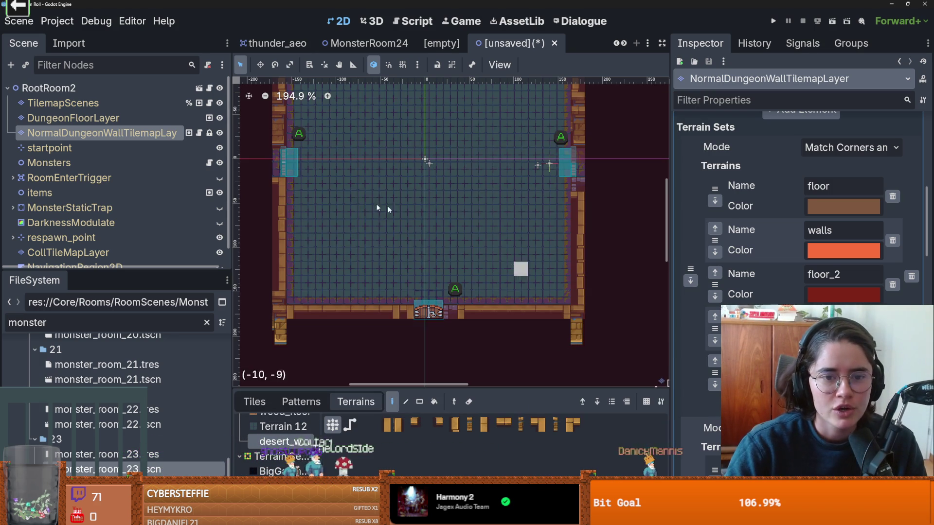
key(F5)
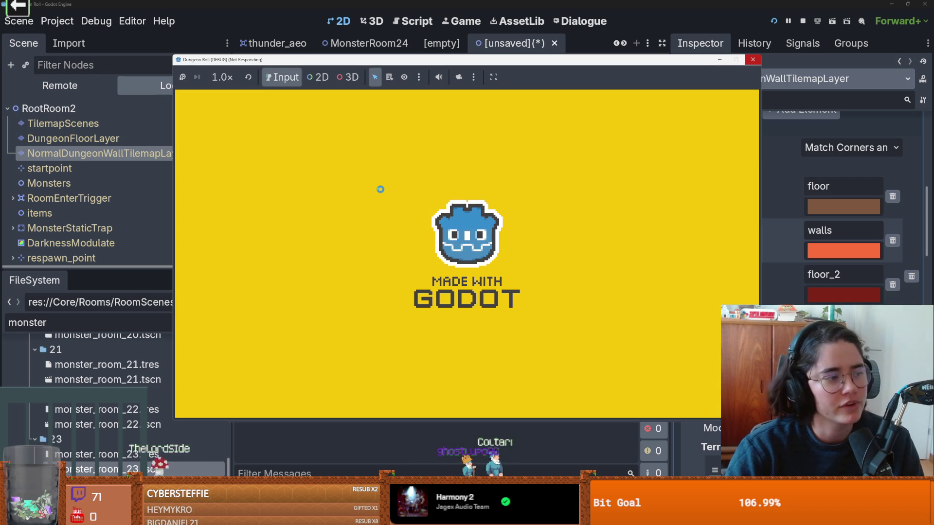
Restart the game, maximize its window, walk the knight to the door and pick the right-hand room.
key(F6)
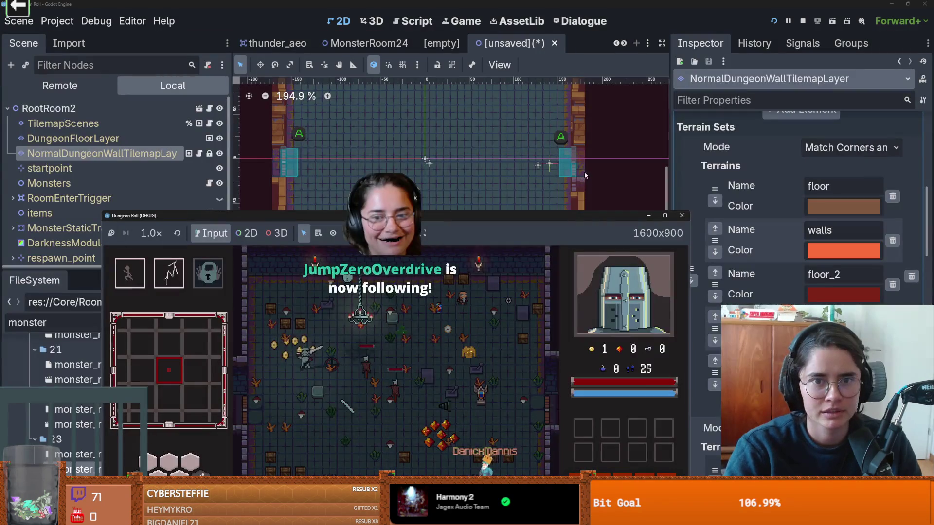
click(672, 217)
key(w)
key(d)
key(s)
key(a)
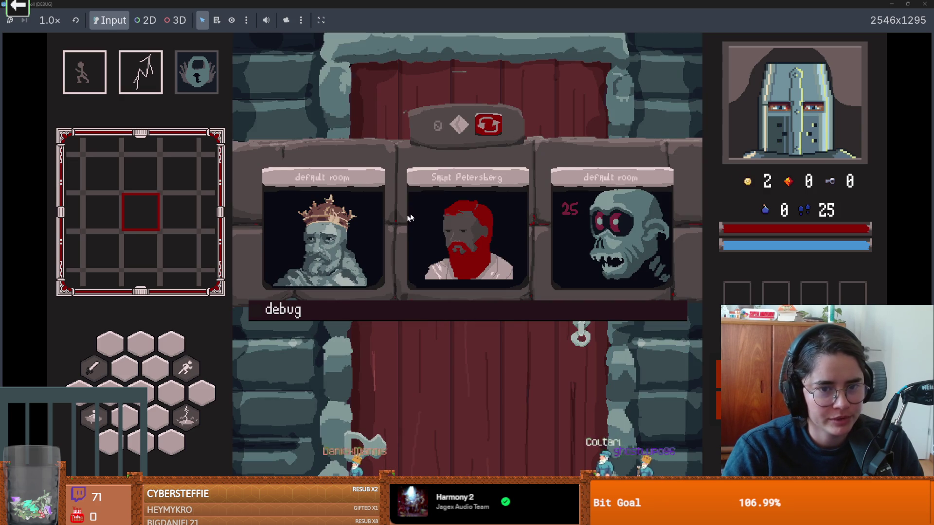
click(590, 261)
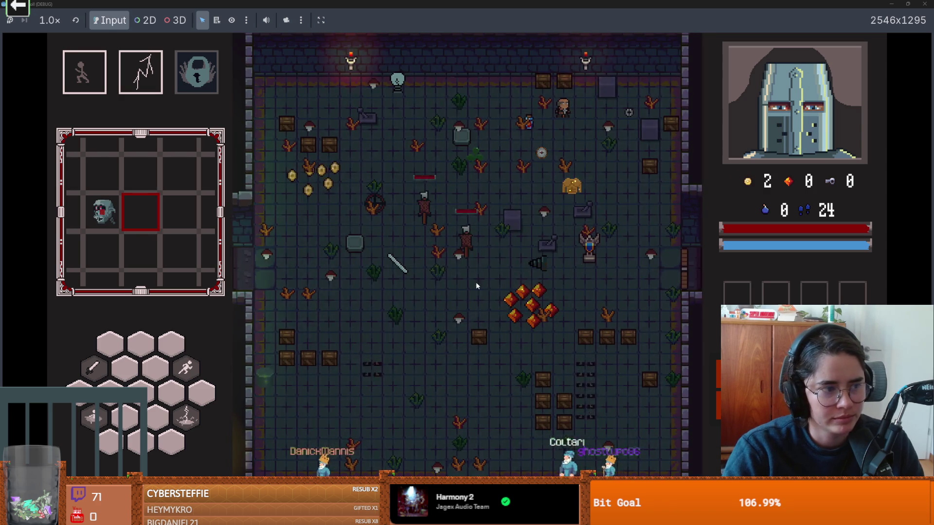
Dash and slash at the bats while moving down into the lower corridor.
key(space)
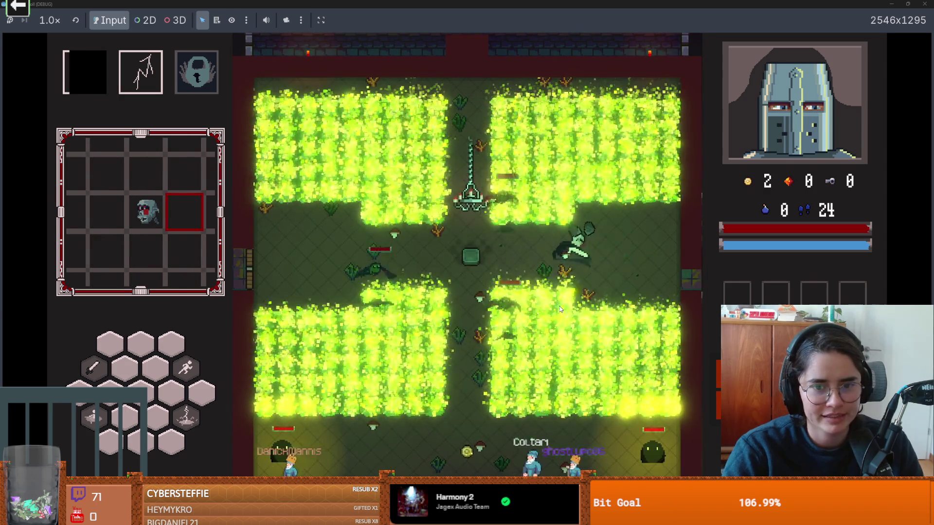
key(a)
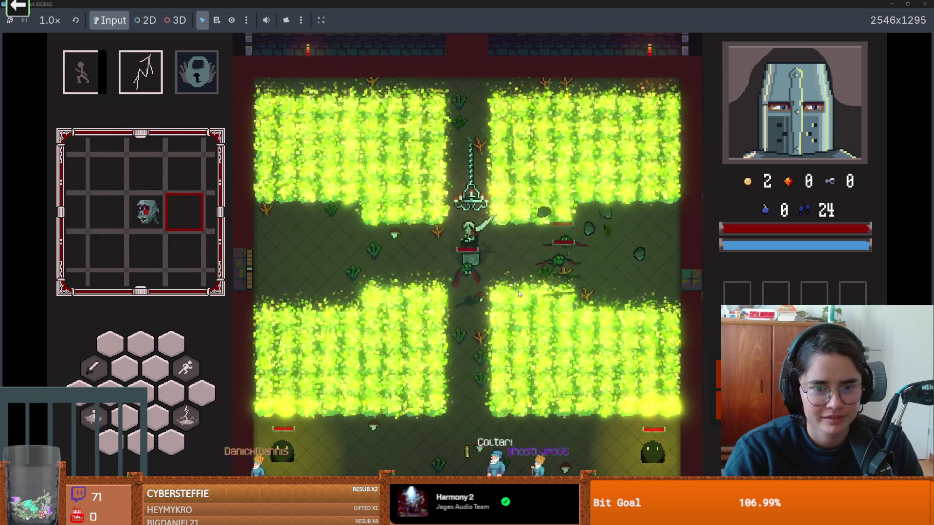
click(519, 290)
click(520, 291)
key(a)
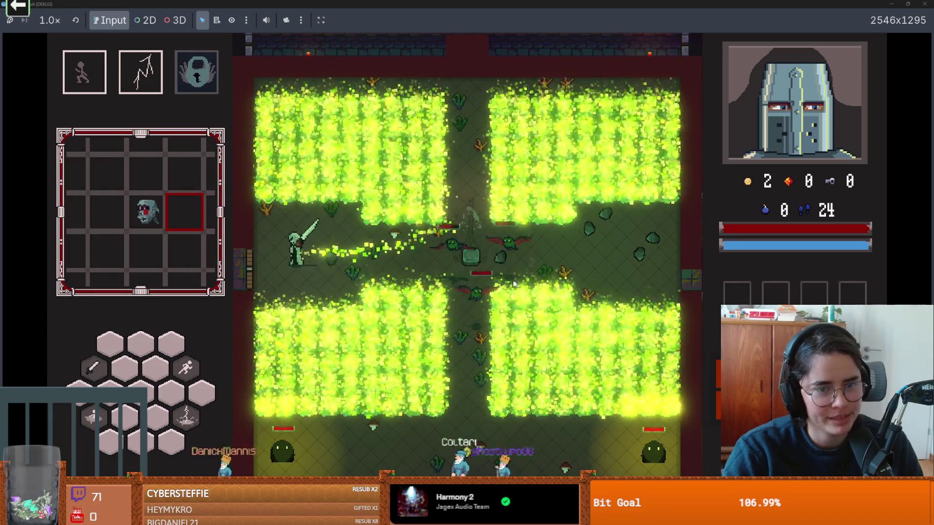
key(d)
key(space)
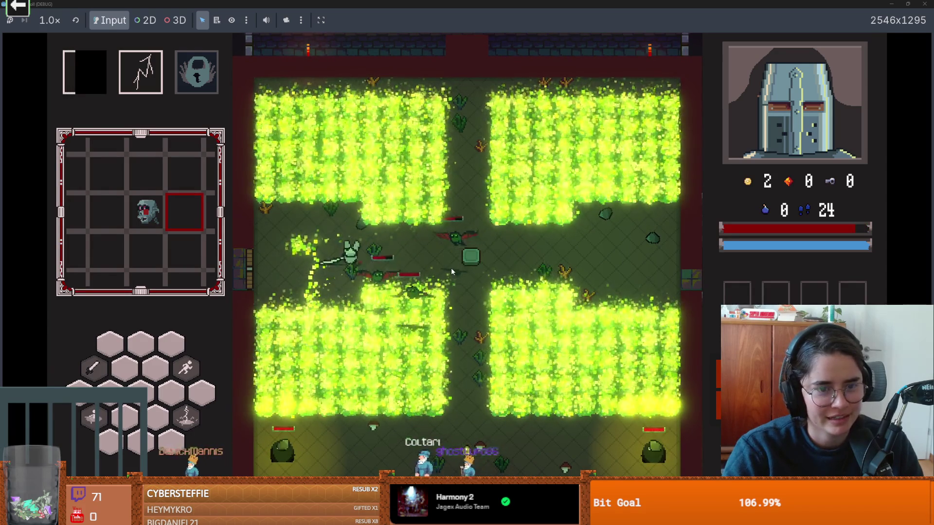
click(452, 269)
key(s)
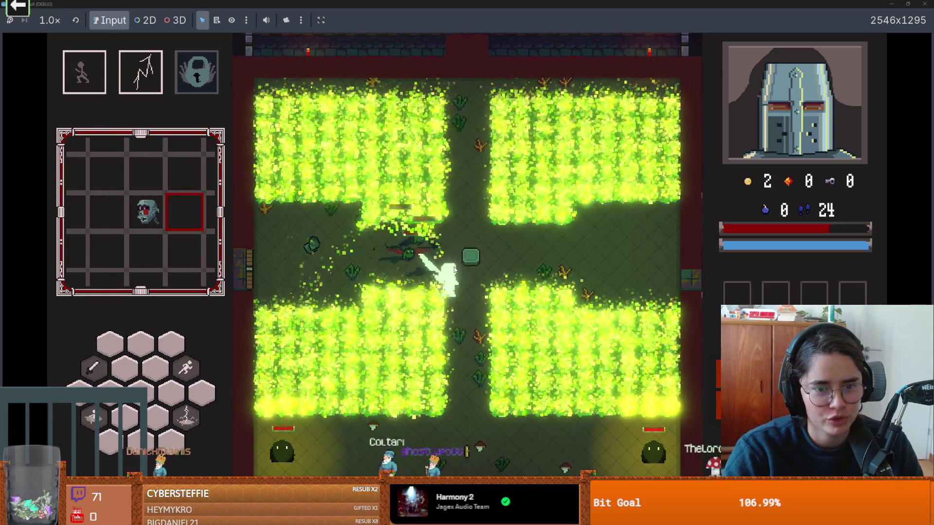
key(space)
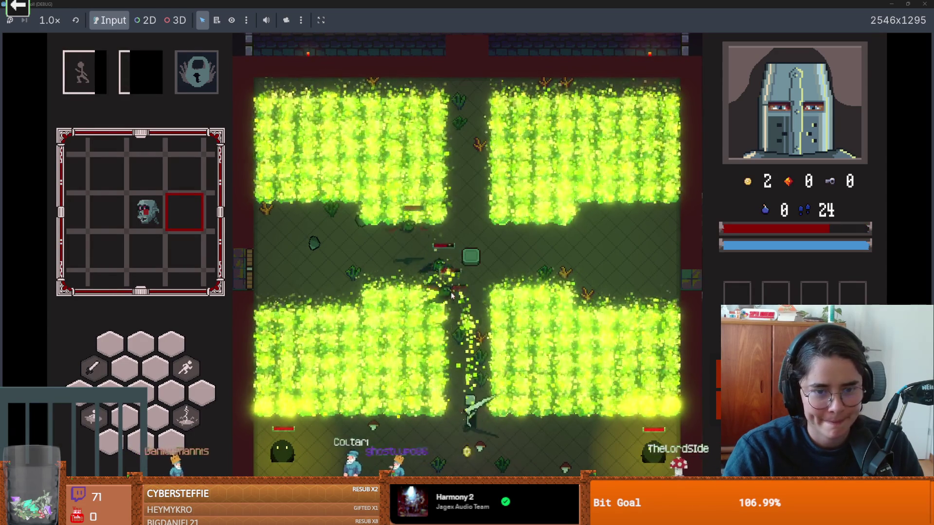
click(444, 291)
key(s)
click(448, 360)
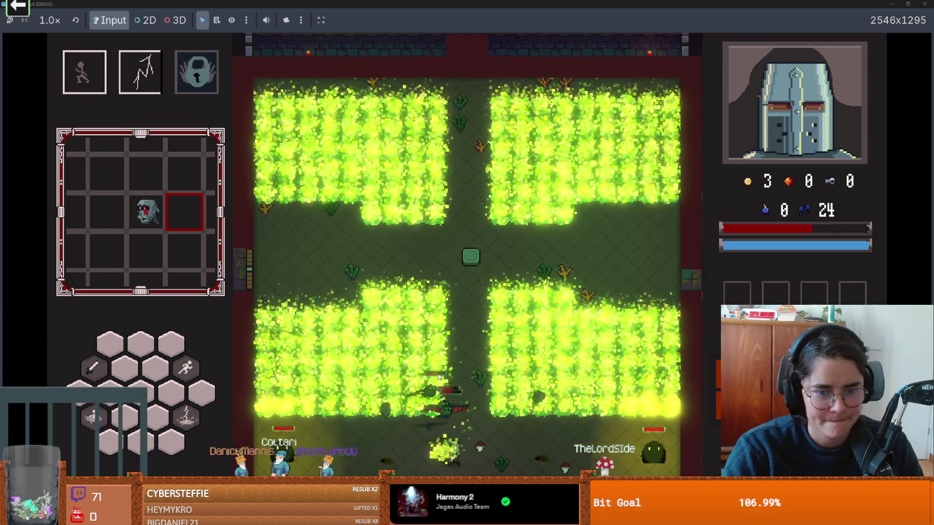
click(438, 377)
click(438, 377)
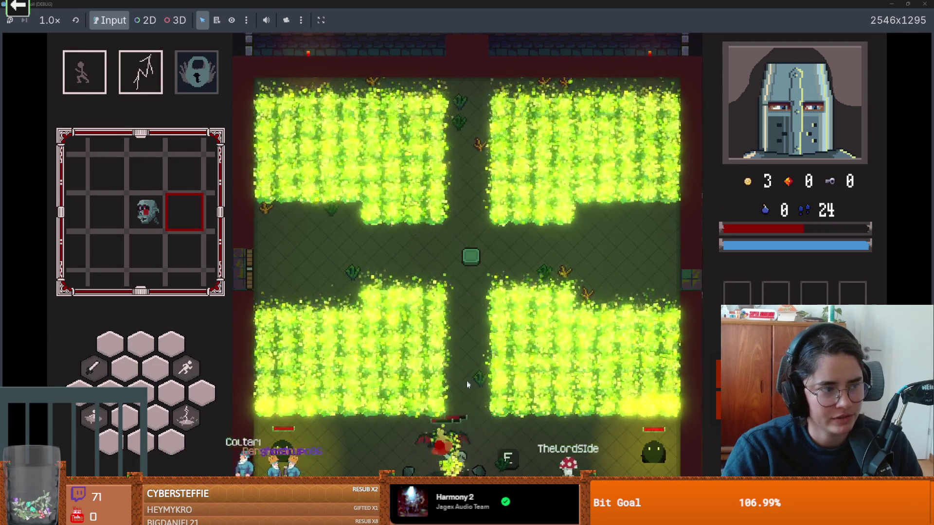
Keep fighting along the lower corridor until Game Over, then quit back to the editor.
key(space)
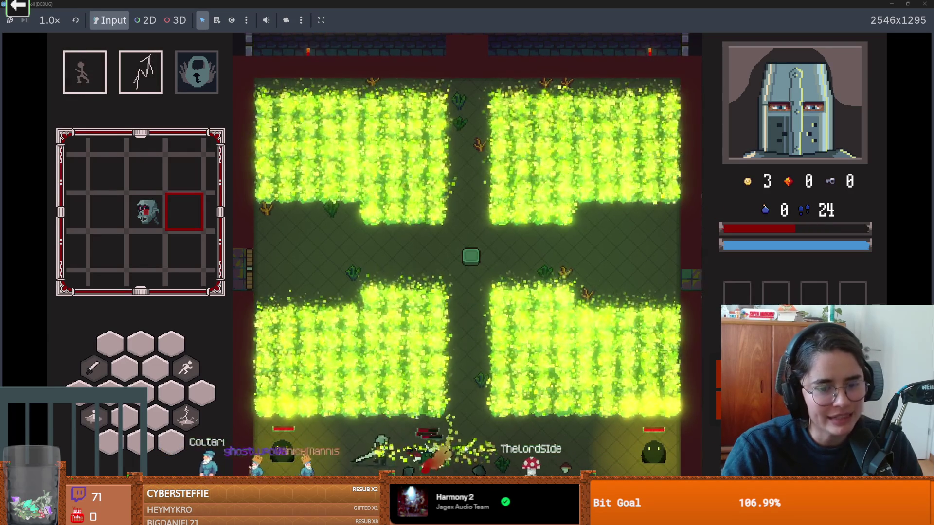
click(451, 440)
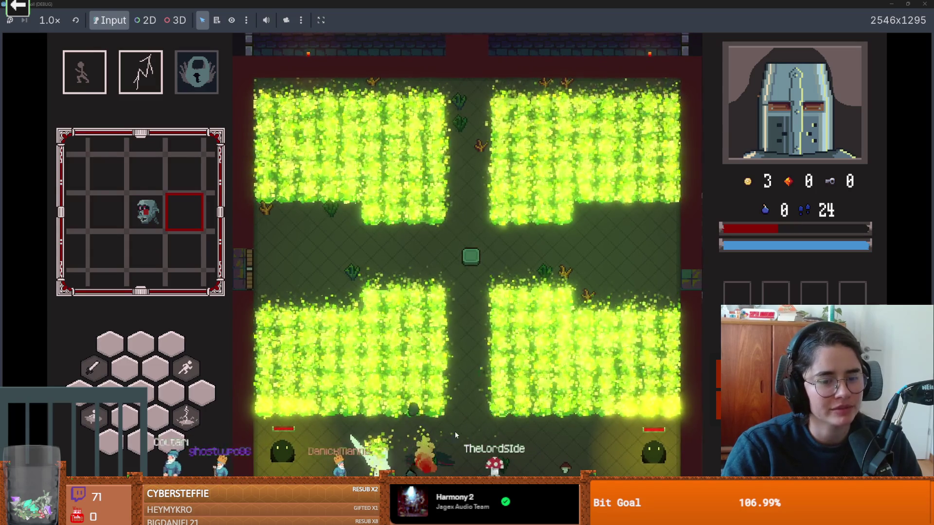
key(space)
click(474, 421)
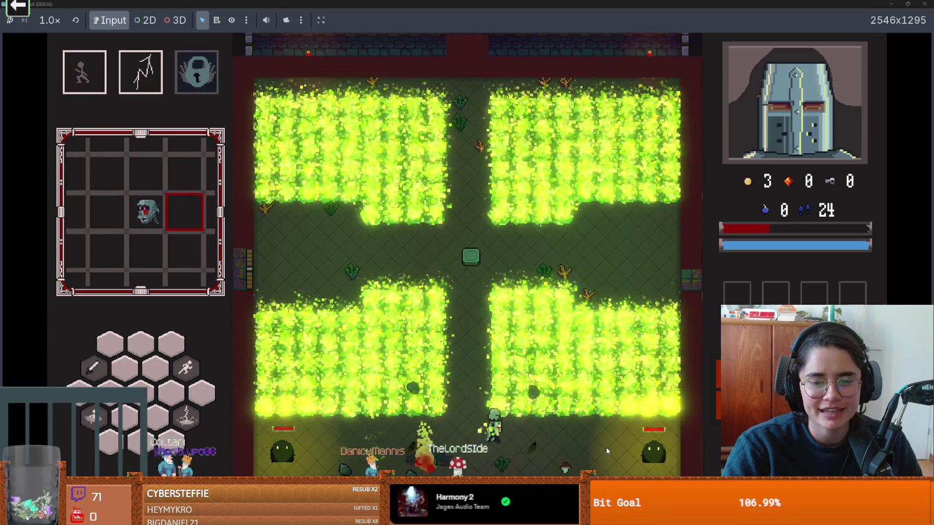
key(space)
click(665, 449)
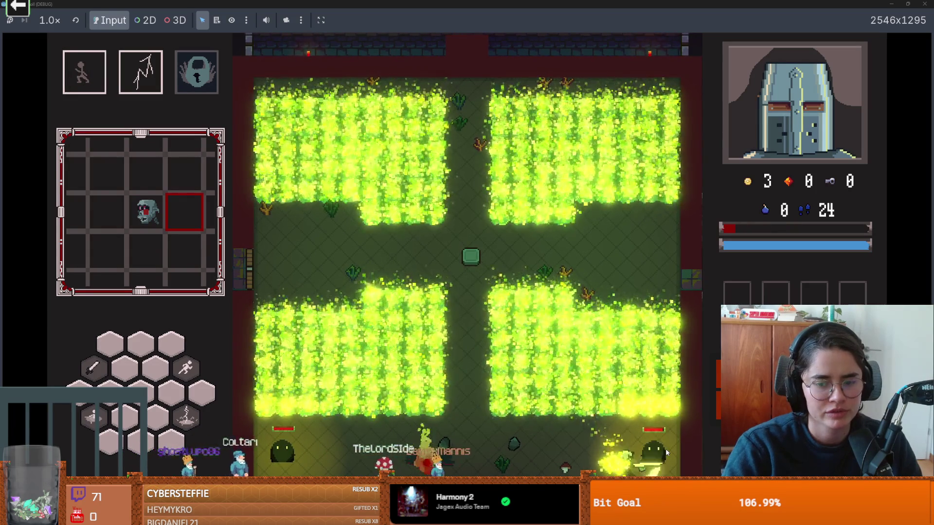
click(665, 448)
key(space)
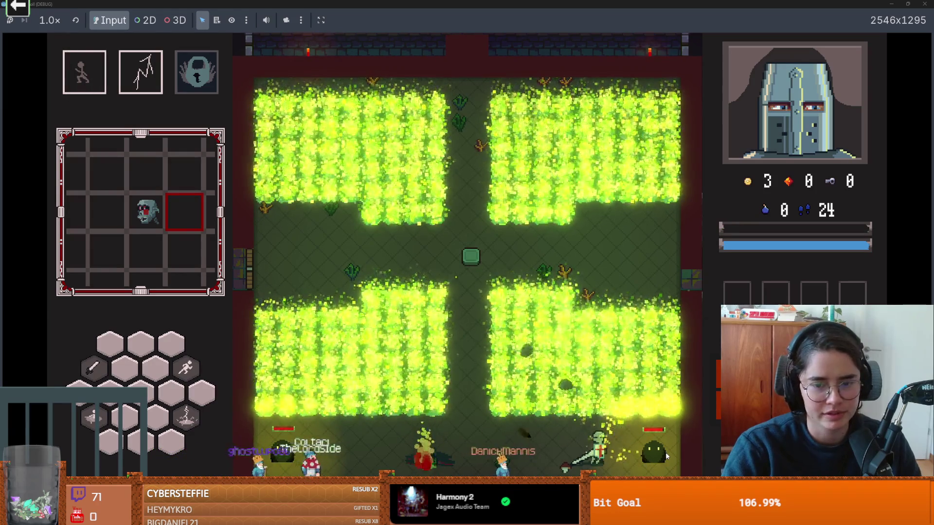
click(667, 456)
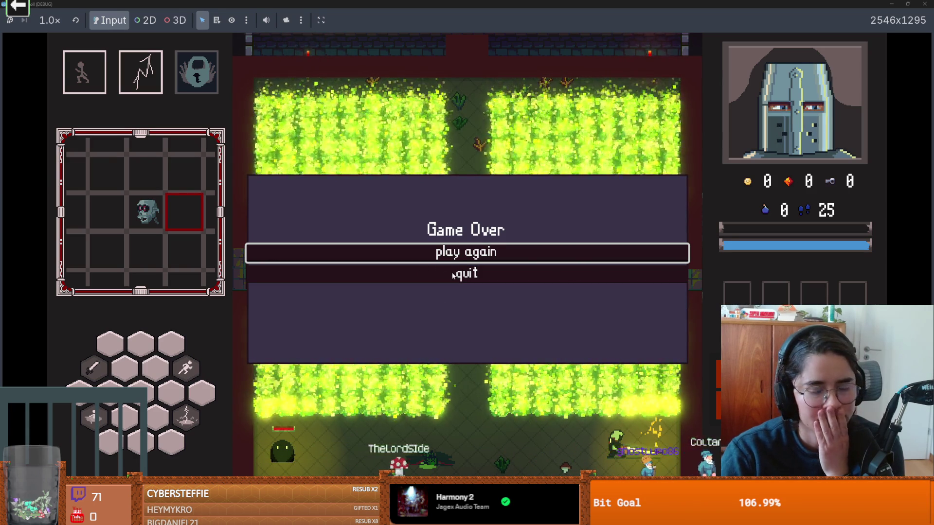
click(442, 272)
scroll(378, 314, up, 1)
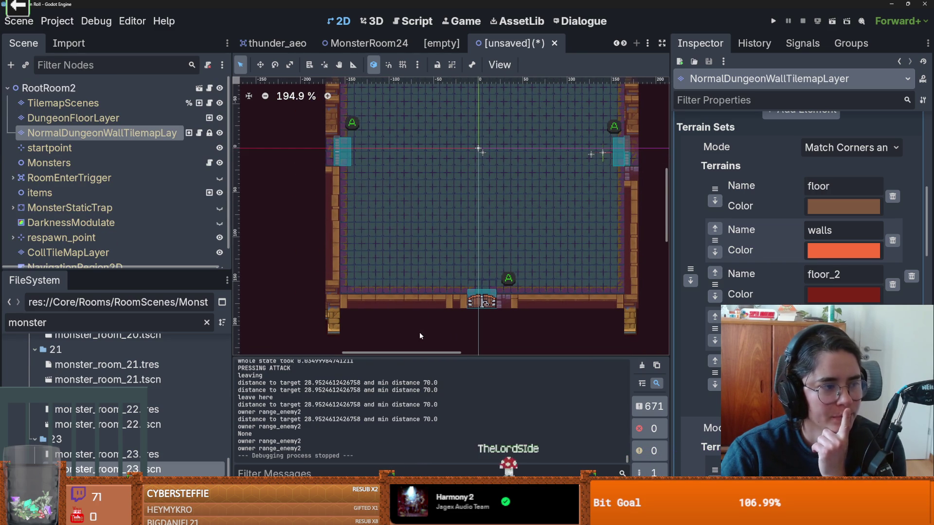
Run the project again, dismissing the save prompt without saving.
click(772, 22)
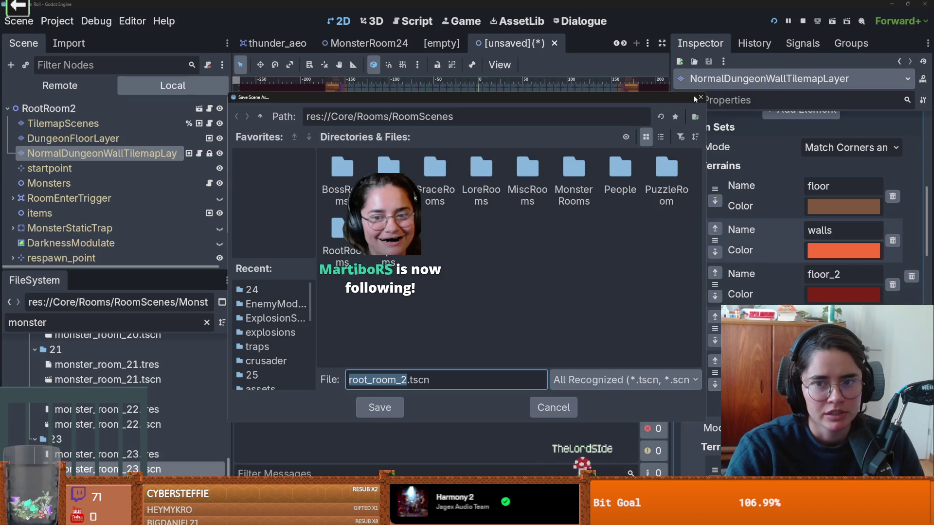
click(700, 97)
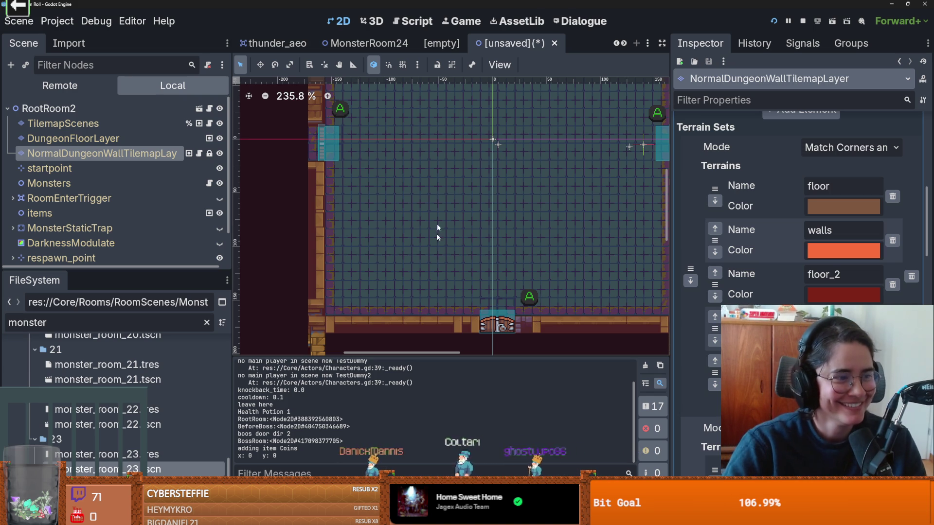
scroll(414, 217, down, 2)
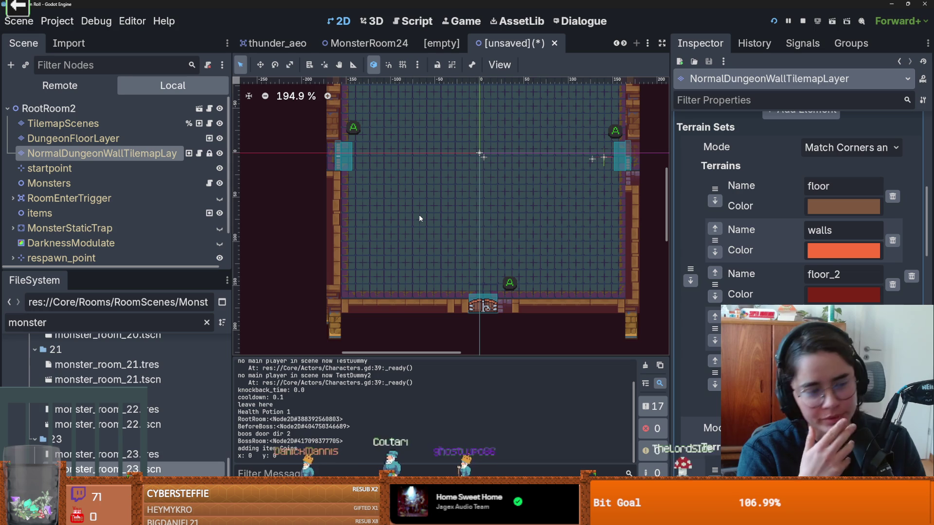
scroll(447, 265, up, 2)
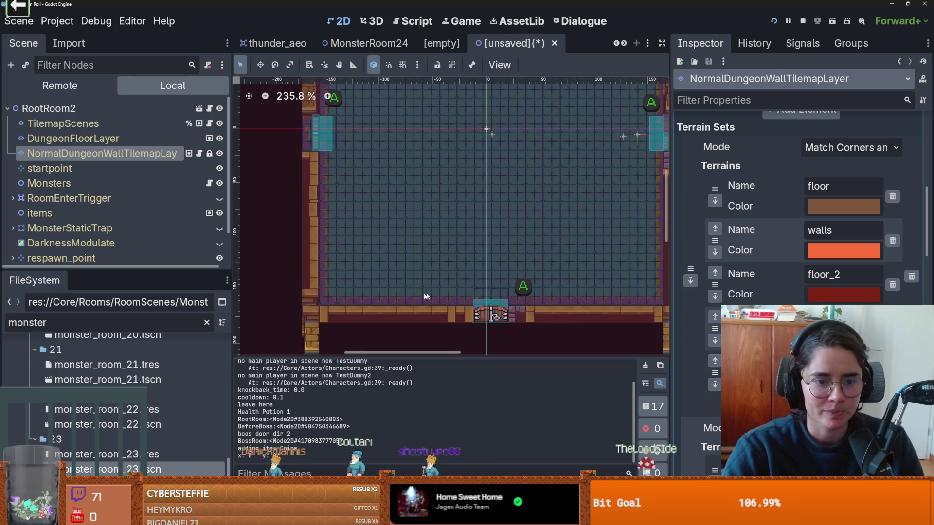
scroll(438, 295, down, 1)
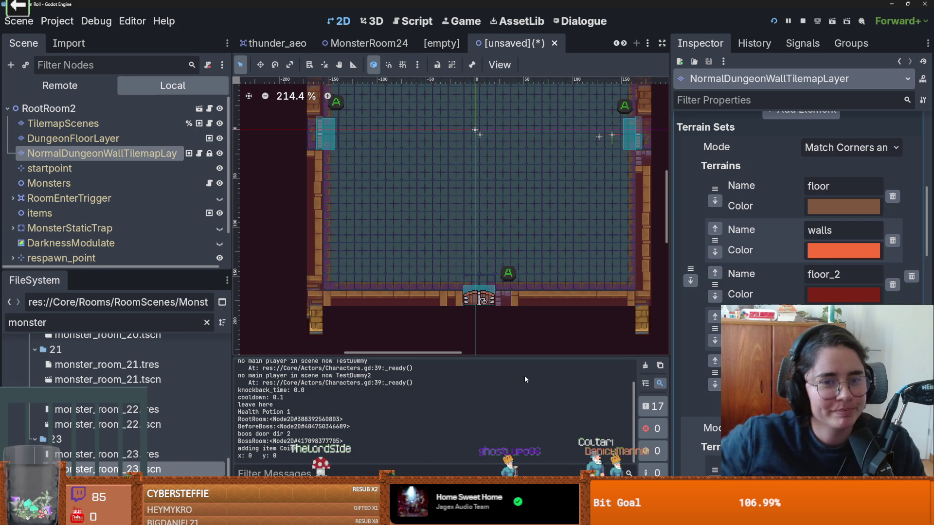
Run the game without saving, walk through the first door and pick the next room.
click(773, 20)
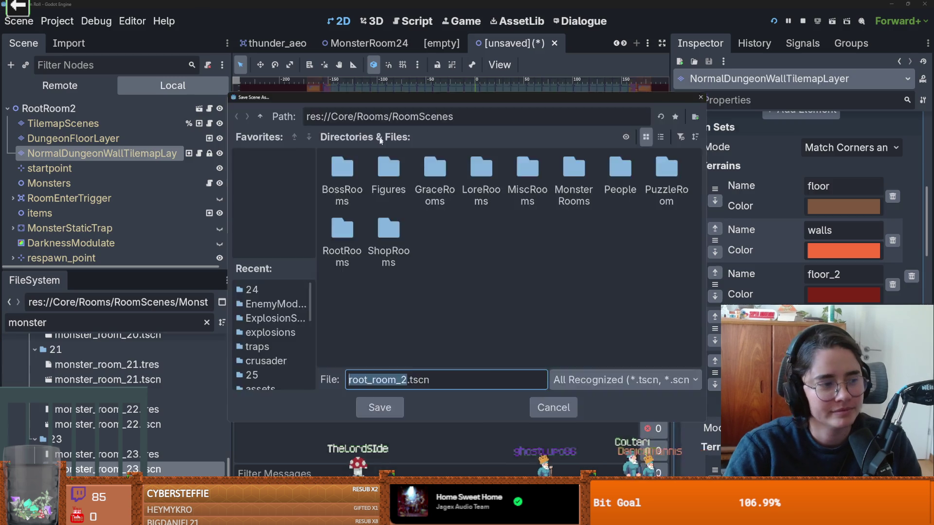
key(Escape)
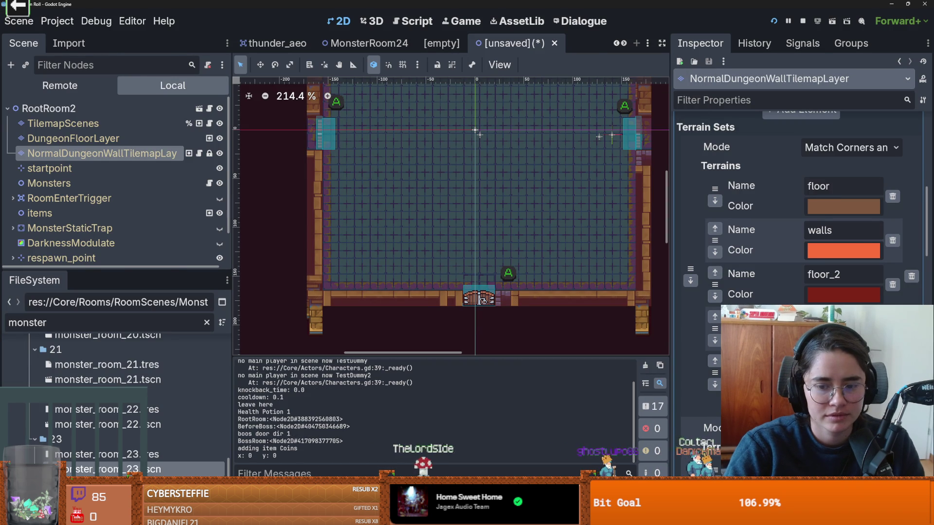
key(a)
key(e)
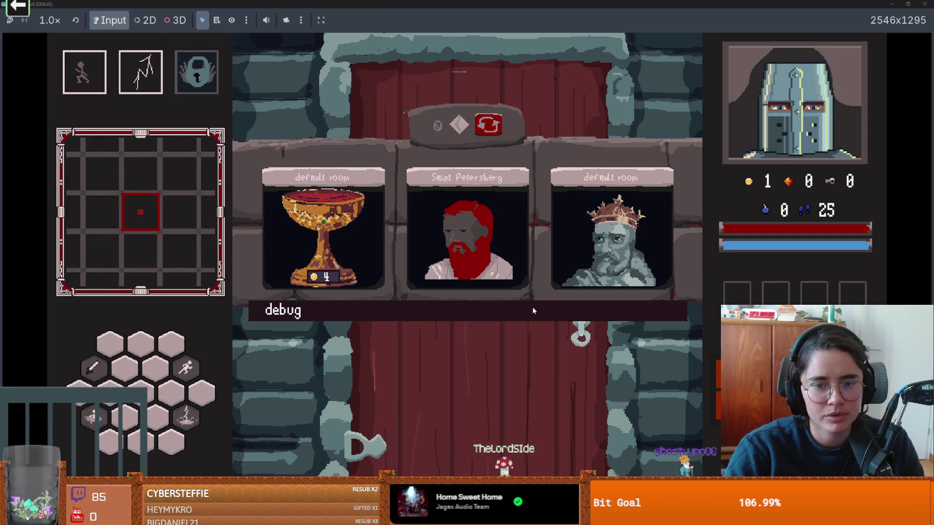
click(532, 308)
Talk to the knight through its dialogue, then dash down-left along the path.
key(d)
key(e)
key(e)
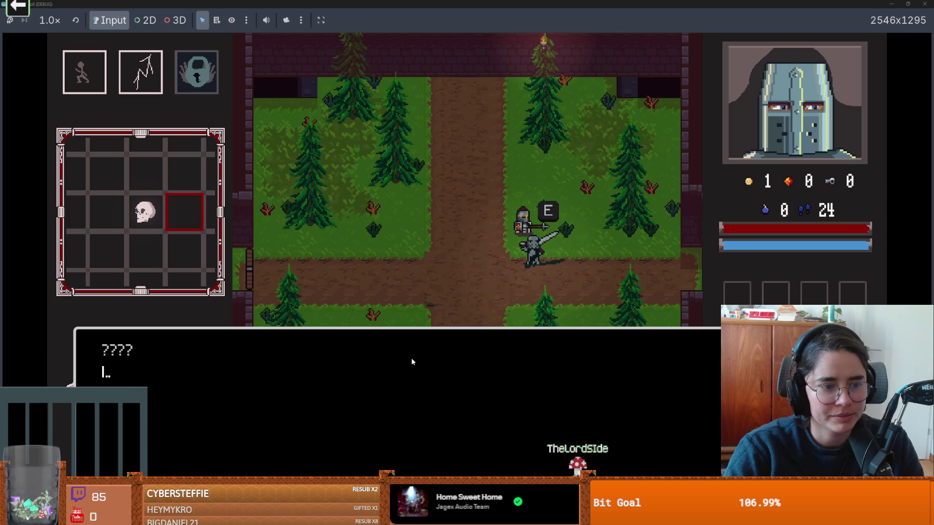
key(e)
key(e)
key(e)
key(e)
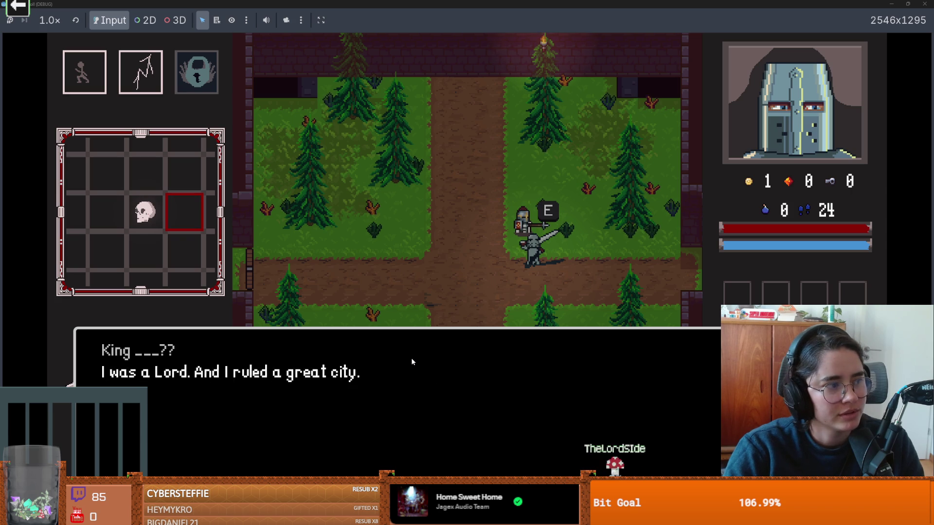
key(e)
key(e)
key(e)
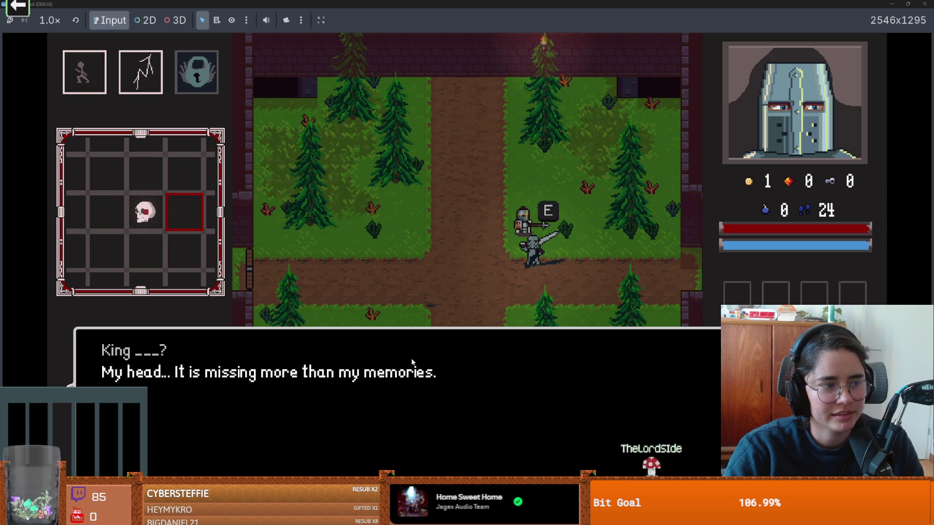
key(e)
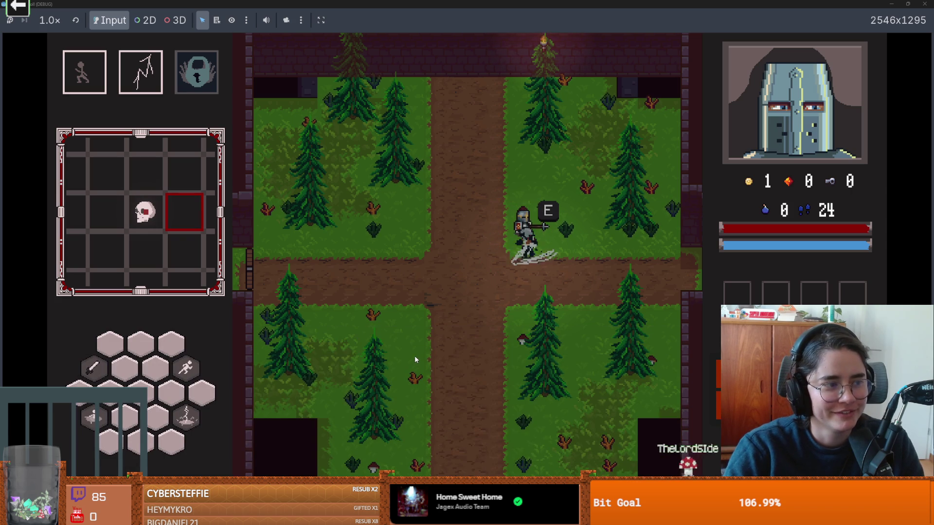
key(s)
key(space)
key(a)
key(a)
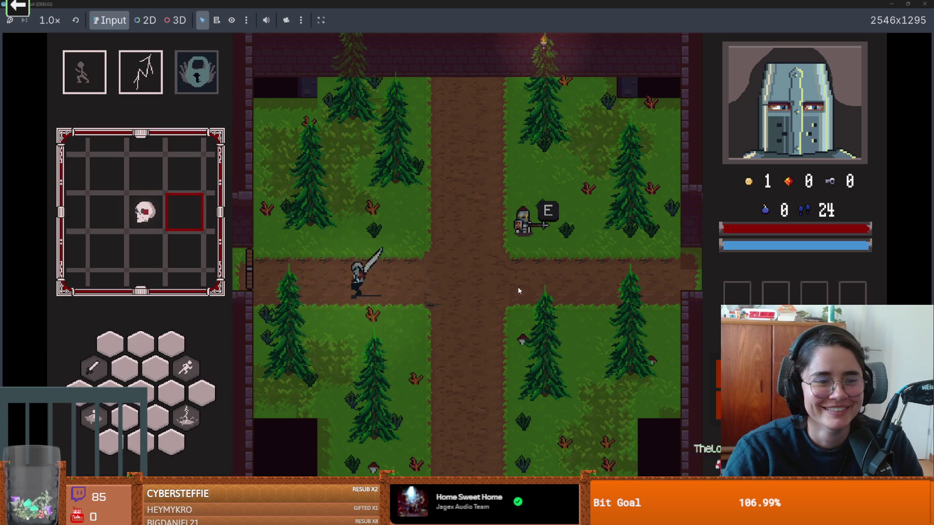
Decline unlocking the left door, leave through the bottom door and choose the next room card.
key(w)
key(e)
click(509, 296)
key(e)
click(504, 287)
key(d)
key(space)
key(s)
key(d)
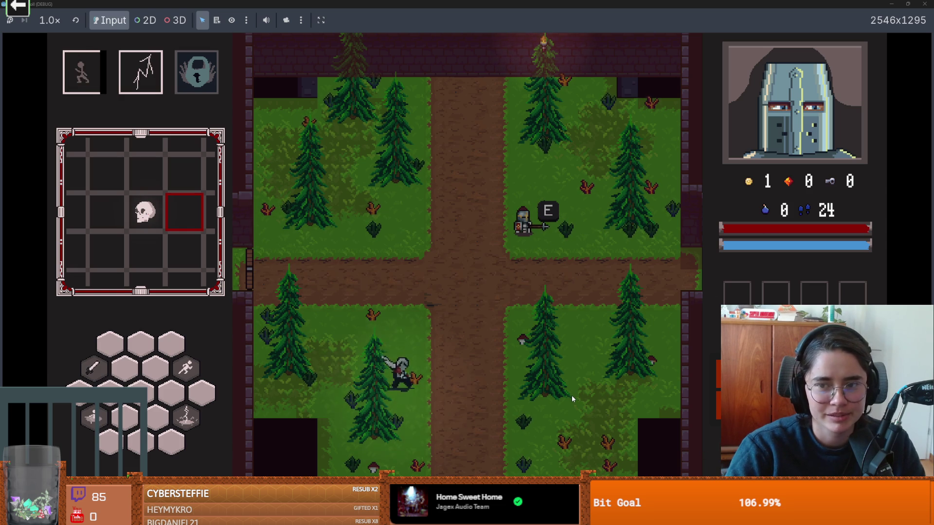
key(e)
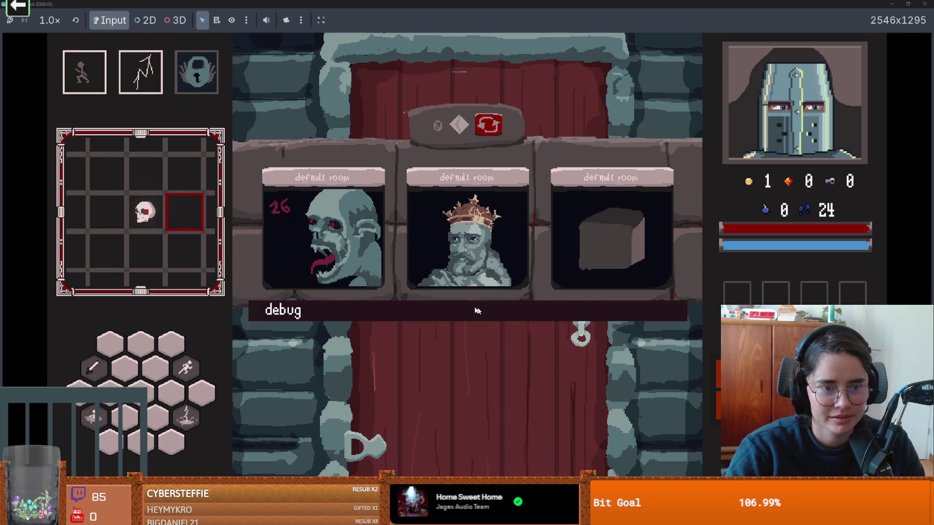
click(480, 311)
Fight the skeletons in the dungeon room, then exit fullscreen and close the game.
key(space)
key(s)
key(a)
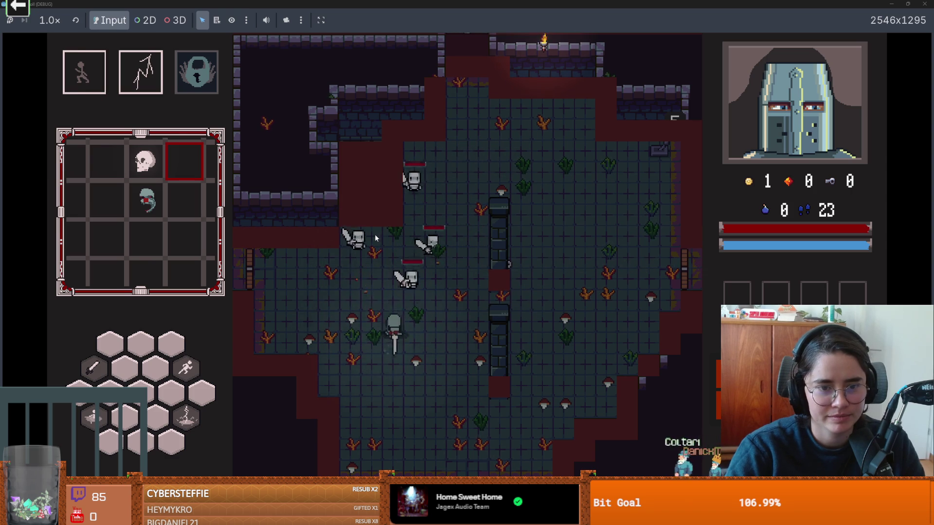
key(space)
key(d)
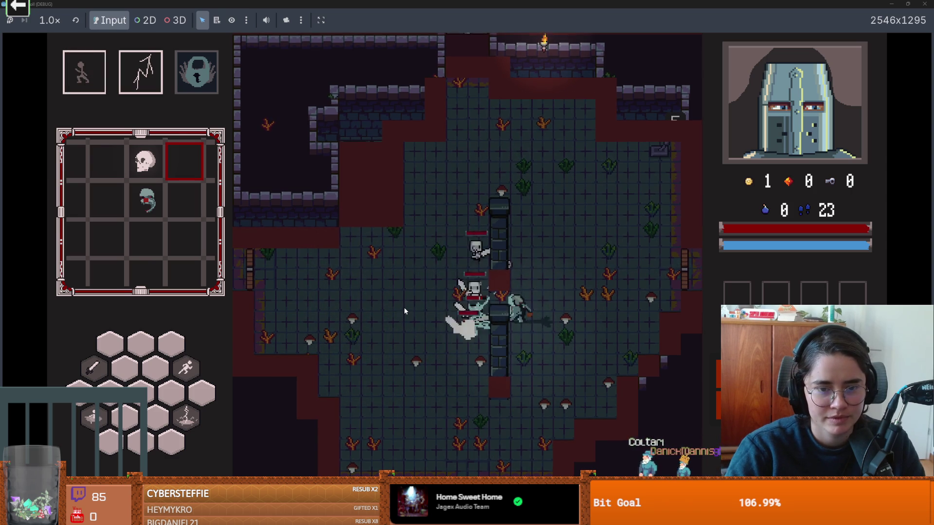
key(space)
key(s)
key(space)
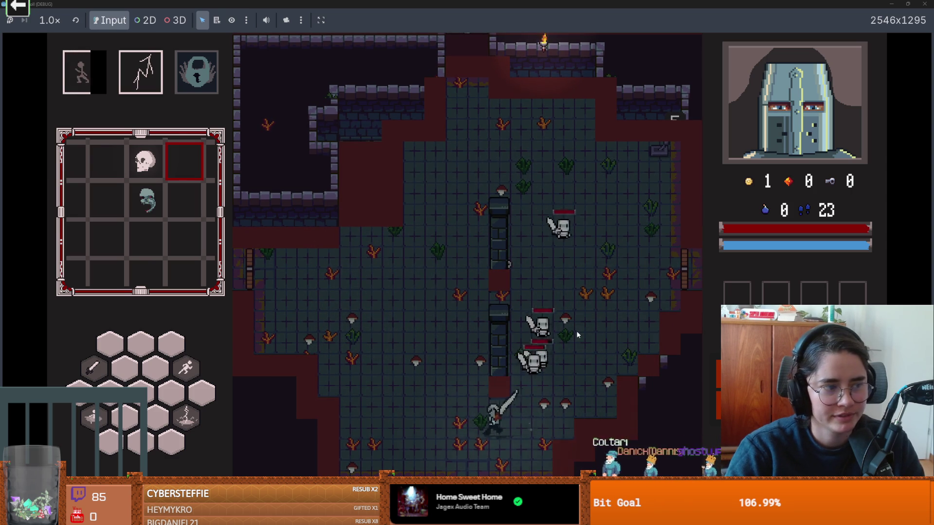
key(a)
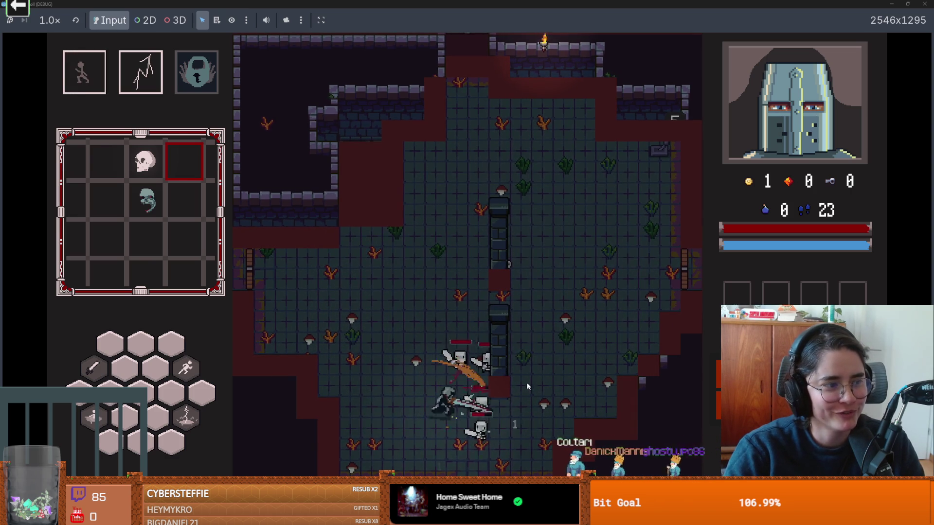
key(a)
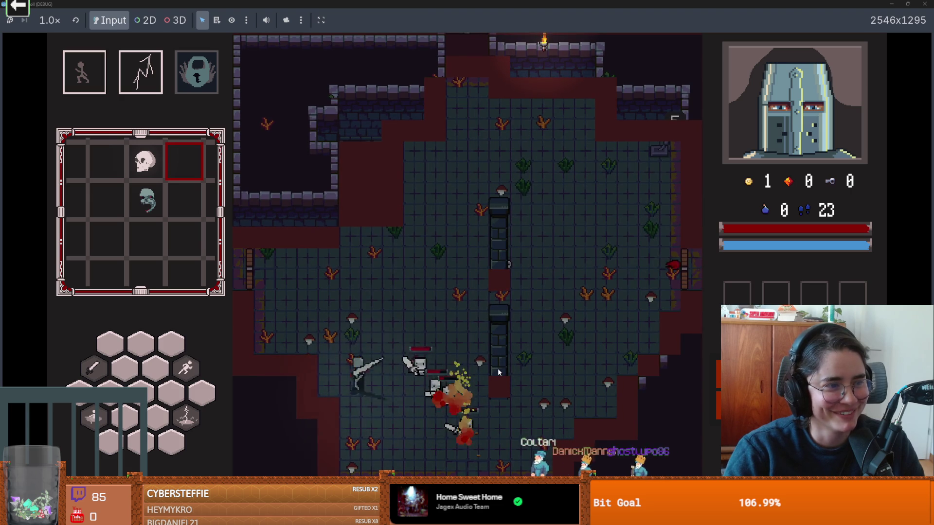
key(w)
key(space)
key(space)
key(w)
key(d)
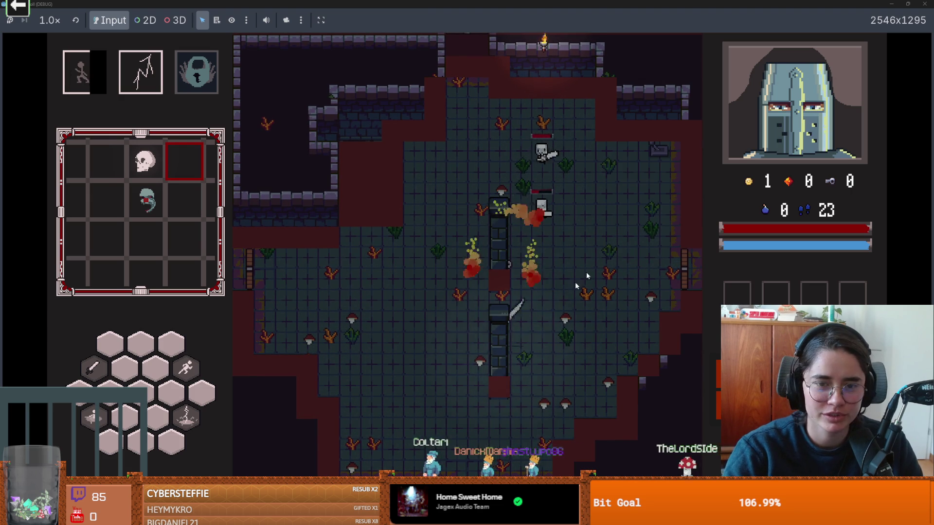
key(super+Down)
key(alt+F4)
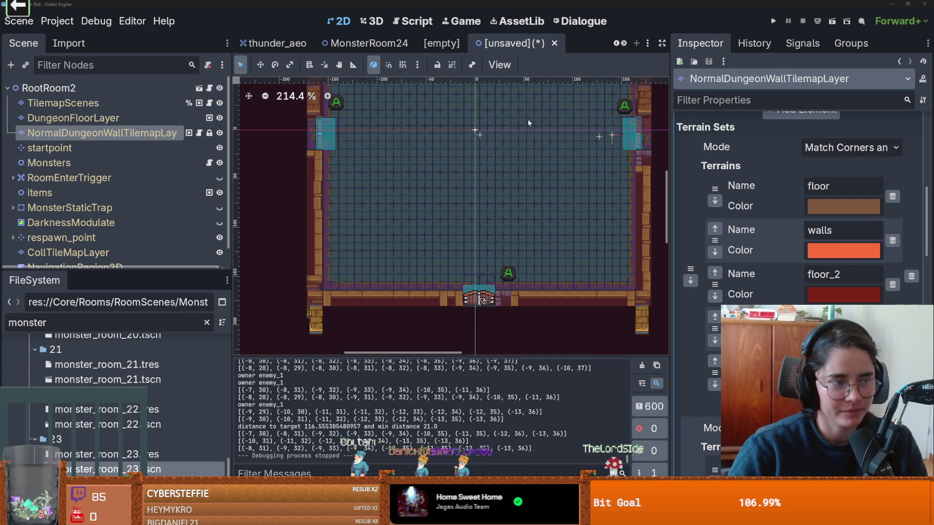
Open monster_room_22.tscn from the FileSystem dock and widen the scene tree and file panels.
scroll(390, 276, down, 2)
scroll(390, 276, up, 1)
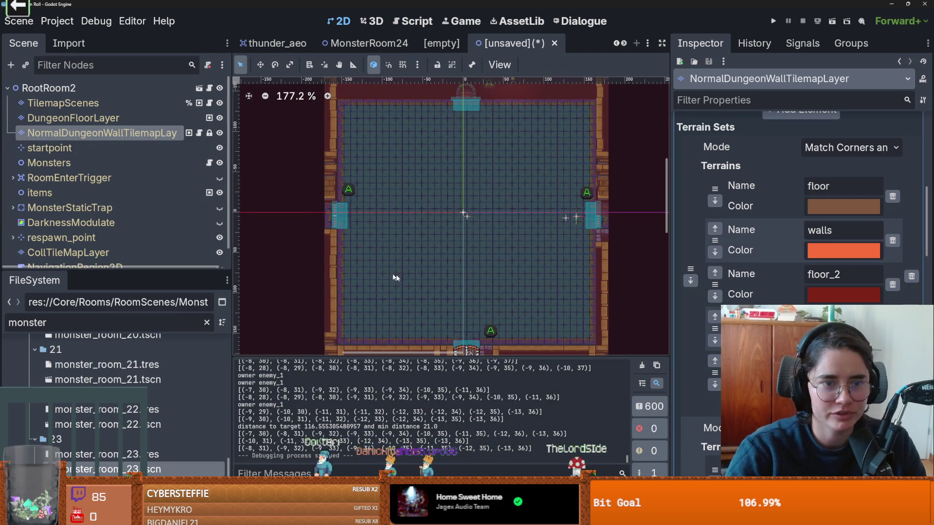
scroll(405, 226, up, 1)
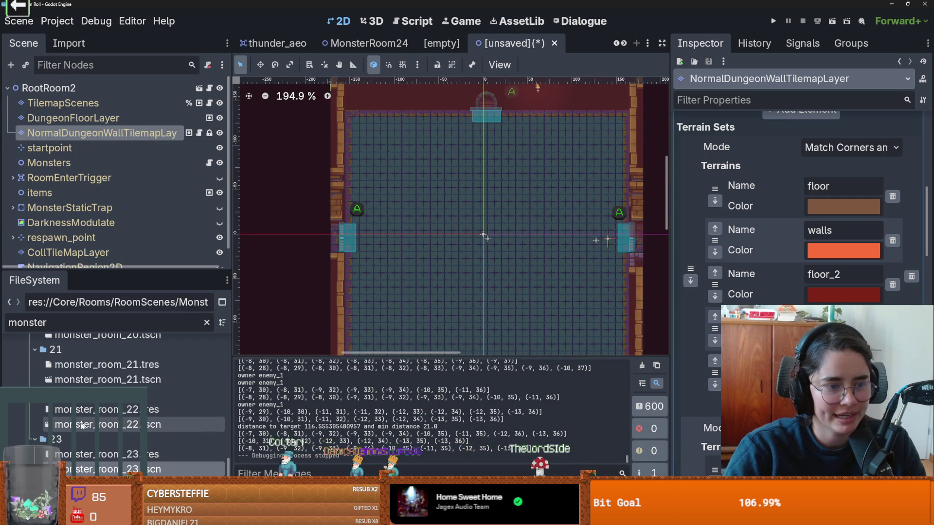
double_click(141, 424)
scroll(469, 226, up, 2)
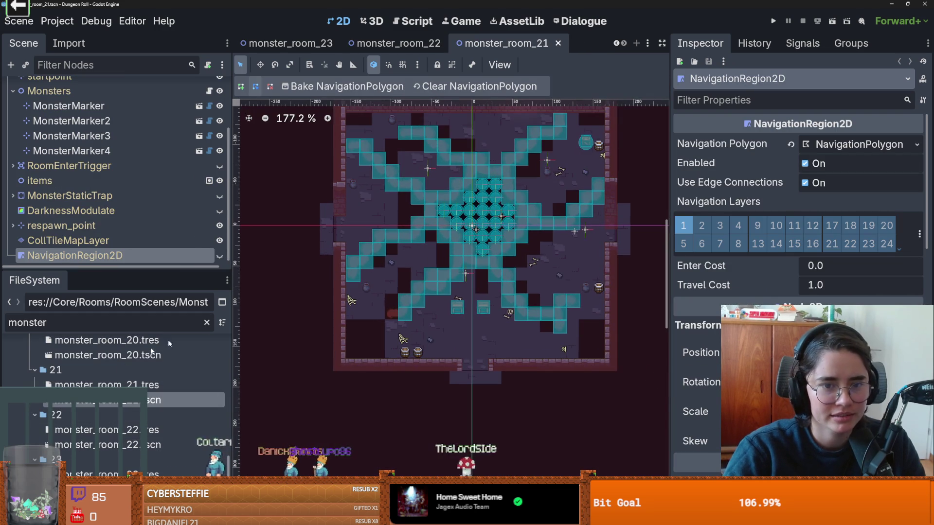
scroll(267, 318, up, 2)
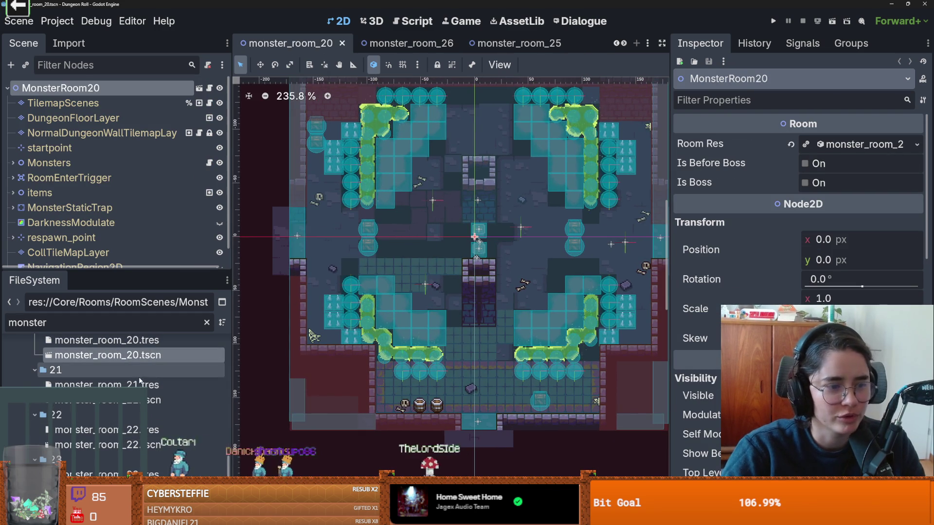
scroll(156, 371, down, 5)
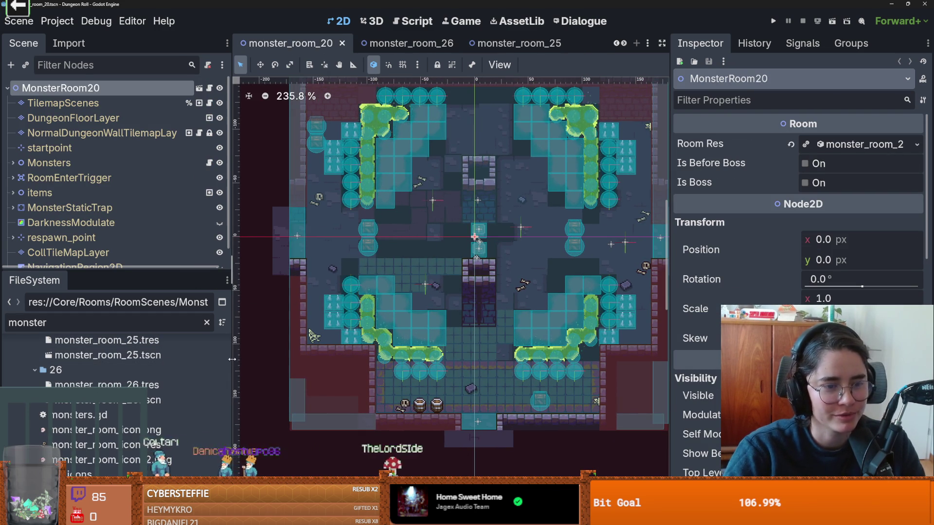
drag(232, 359, 248, 360)
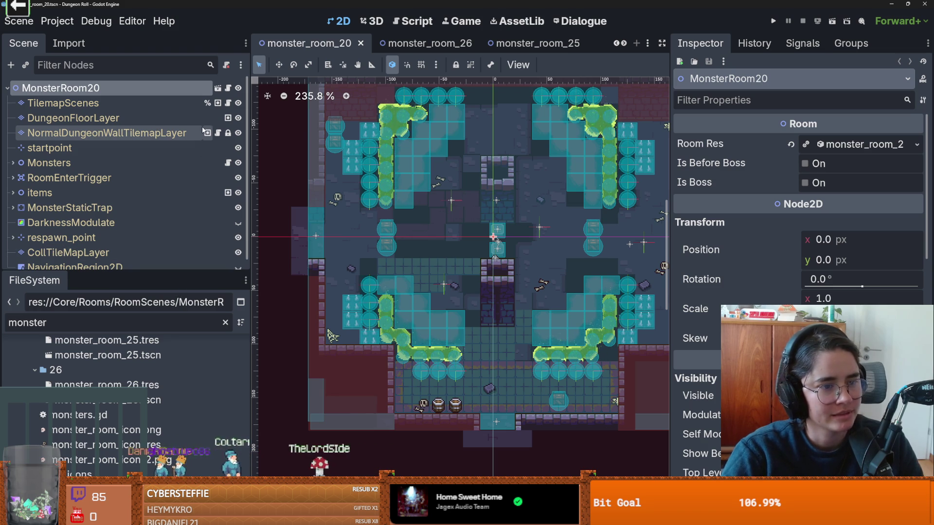
mouse_move(203, 130)
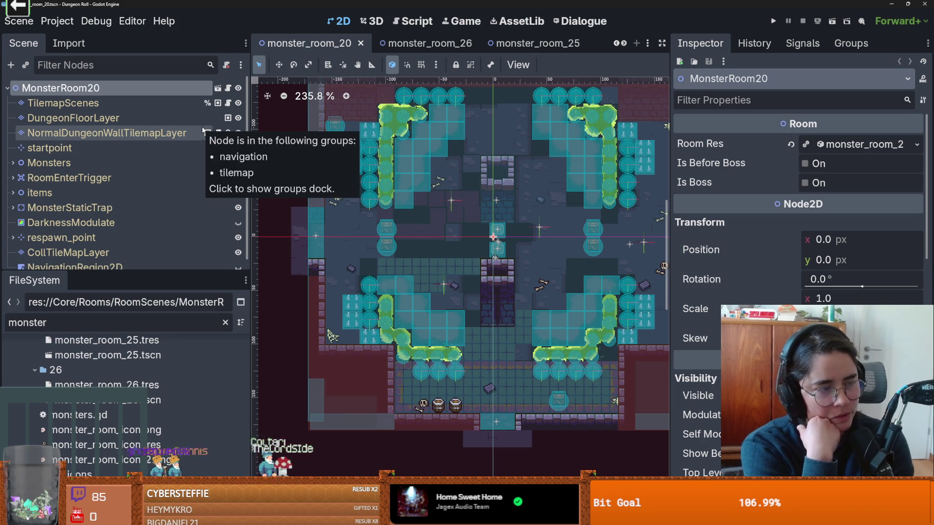
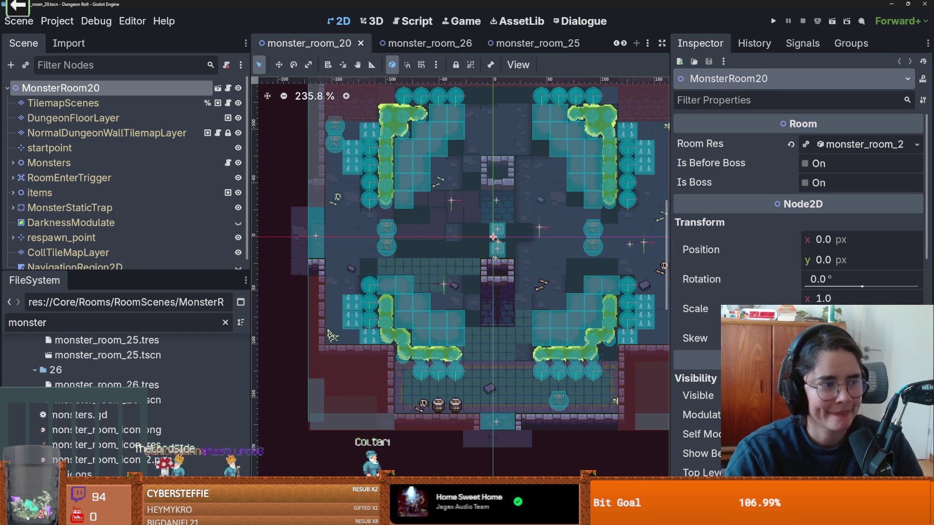
Save the monster_room_20 scene and enlarge the FileSystem panel.
drag(512, 309, 497, 322)
key(ctrl+s)
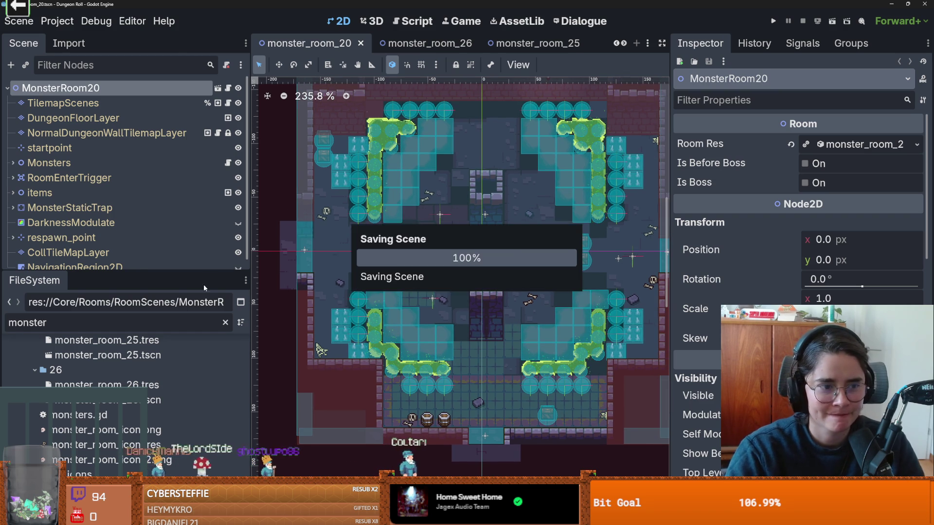
mouse_move(204, 272)
mouse_down()
mouse_move(189, 326)
mouse_move(178, 328)
mouse_move(180, 302)
mouse_up()
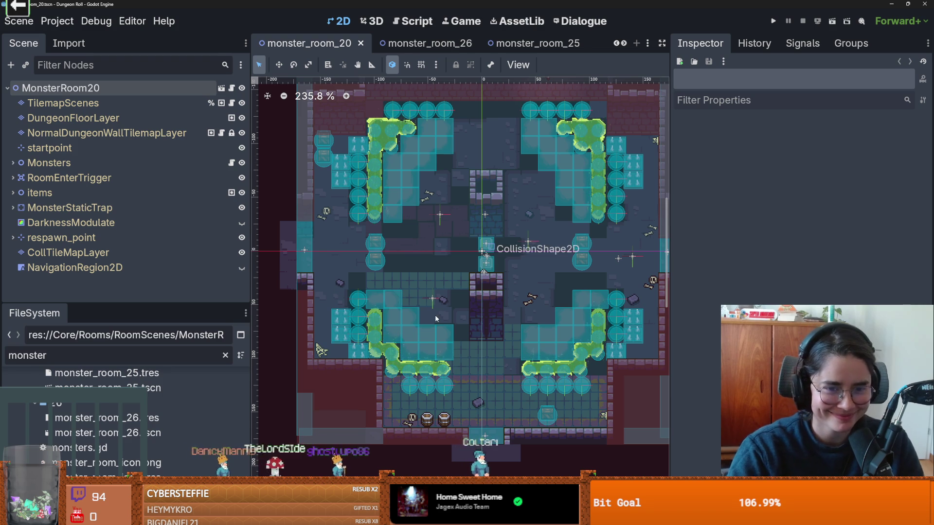
scroll(431, 306, down, 1)
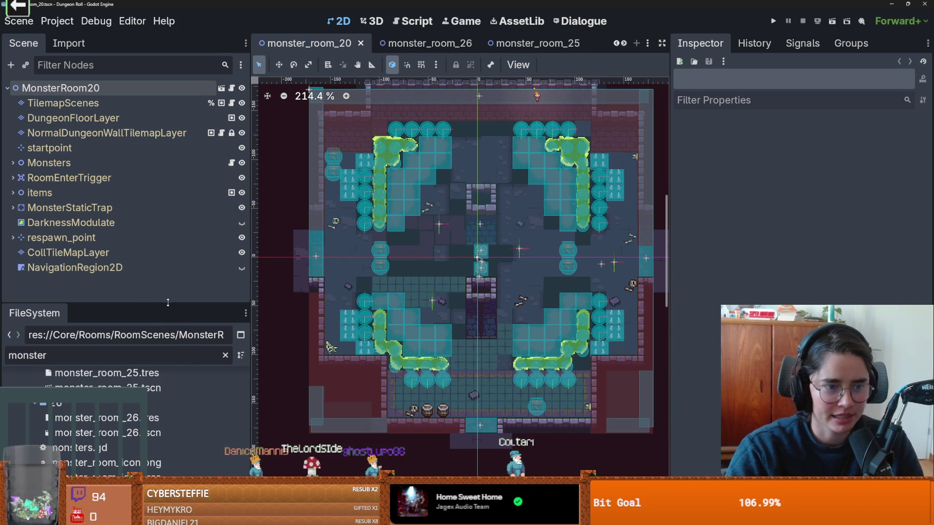
drag(167, 304, 167, 201)
Open the MonsterRoom24, monster_room_23 and monster_room_22 scenes from FileSystem.
click(623, 43)
click(622, 44)
scroll(136, 399, down, 1)
scroll(136, 409, up, 2)
scroll(121, 389, up, 1)
double_click(84, 379)
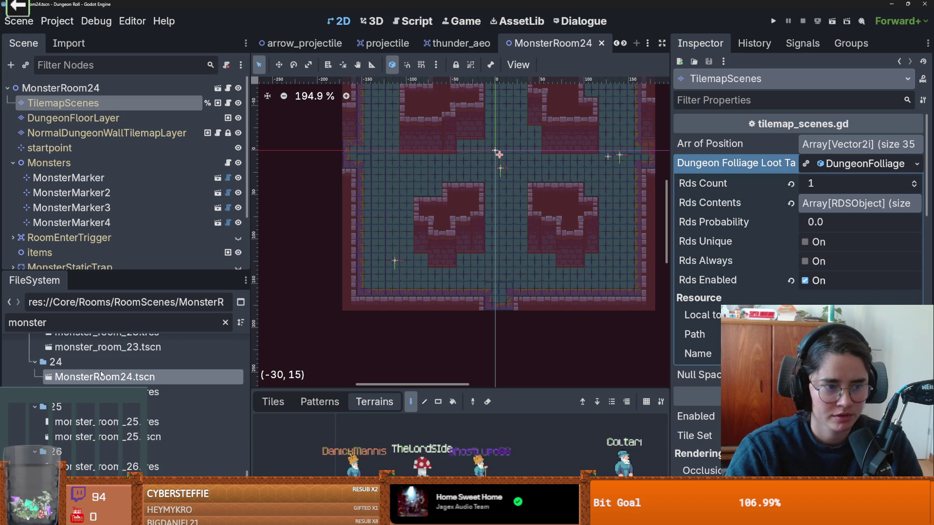
scroll(101, 375, up, 1)
double_click(100, 387)
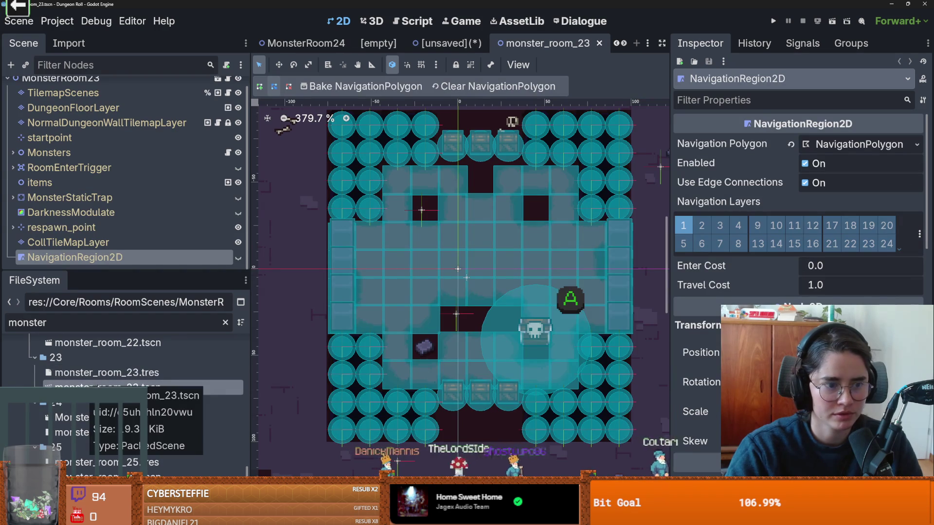
scroll(114, 385, up, 3)
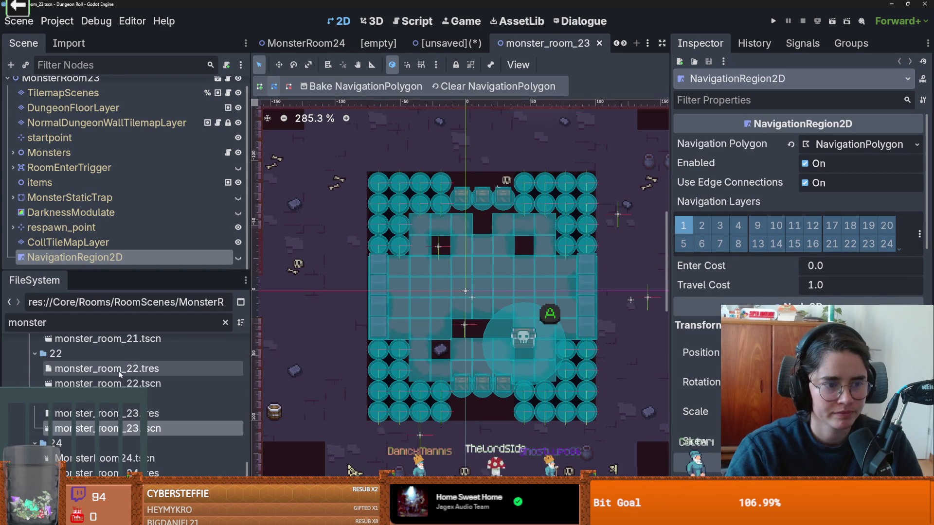
double_click(114, 383)
Delete the monster_room_22 scene file, close its tab without saving, and switch to monster_room_21.
right_click(115, 383)
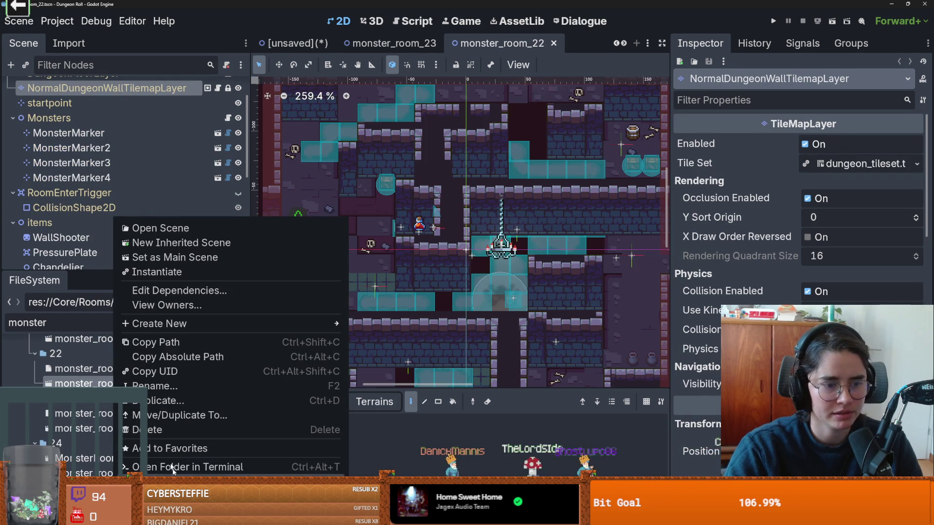
click(187, 427)
click(365, 314)
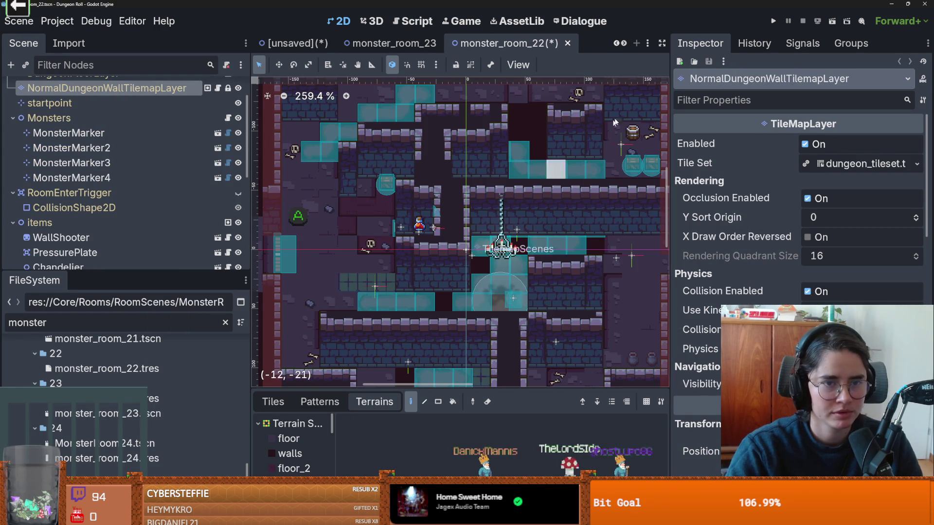
middle_click(531, 44)
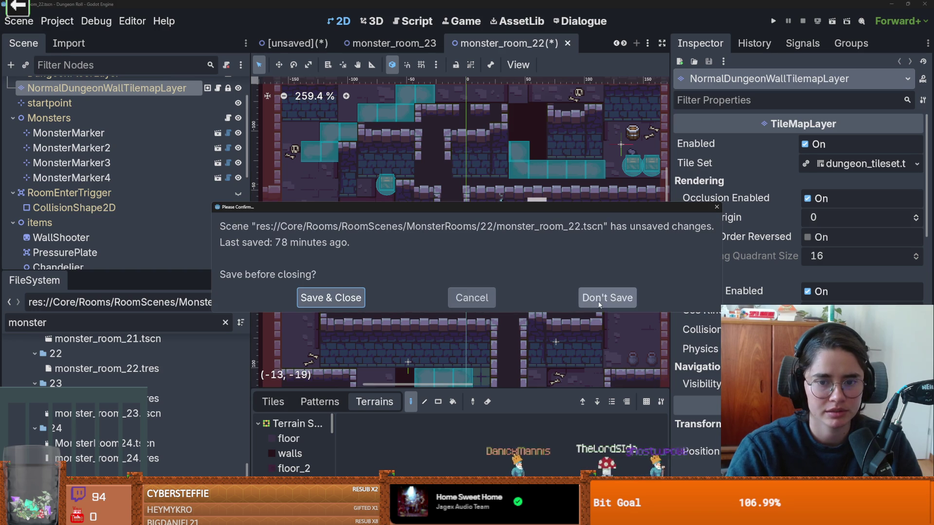
click(608, 297)
click(520, 45)
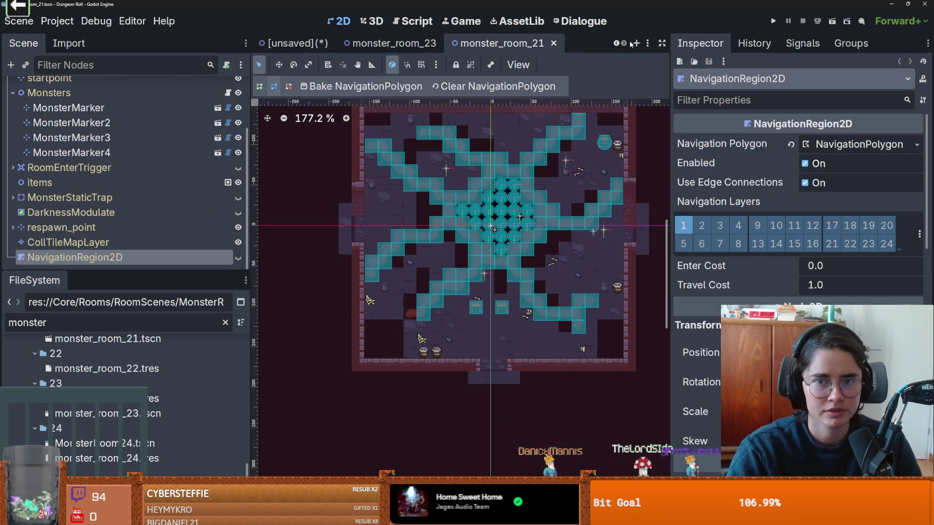
right_click(306, 44)
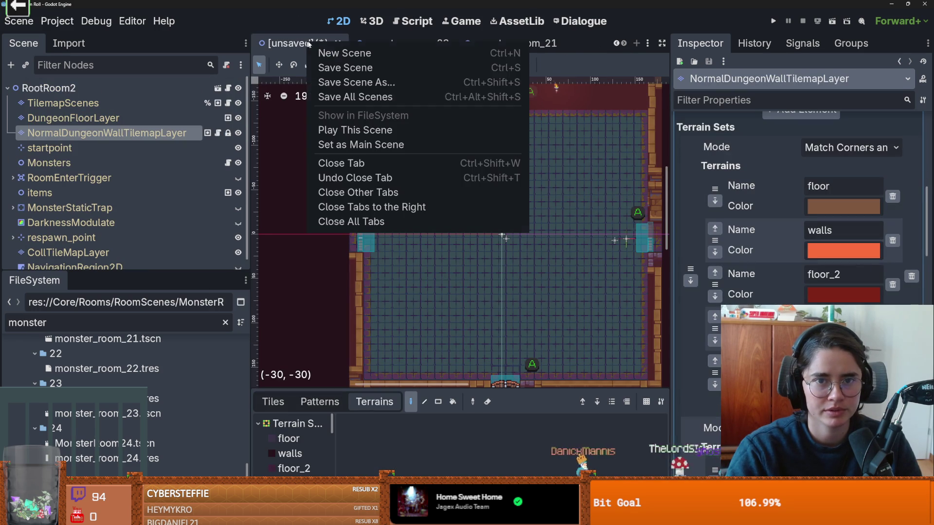
Save the unsaved room as MonsterRoom22.tscn in the MonsterRooms/22 folder.
click(385, 96)
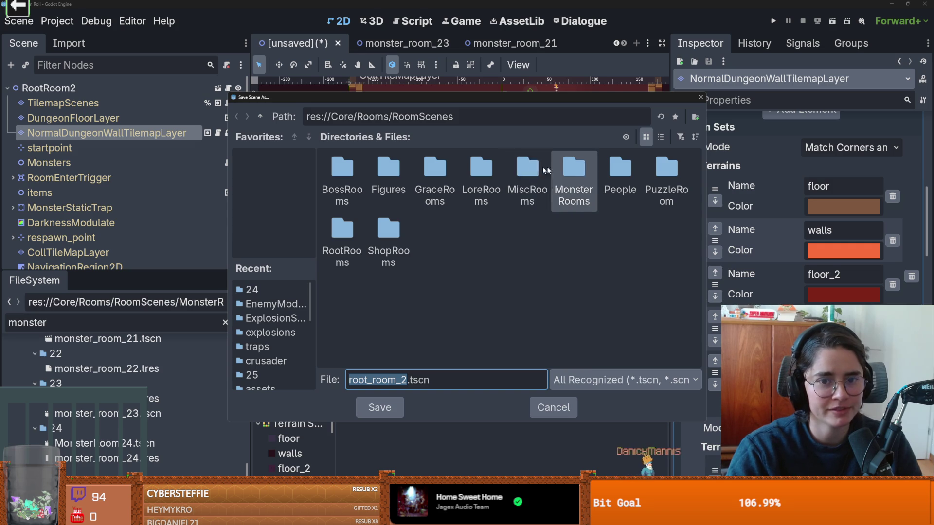
double_click(574, 185)
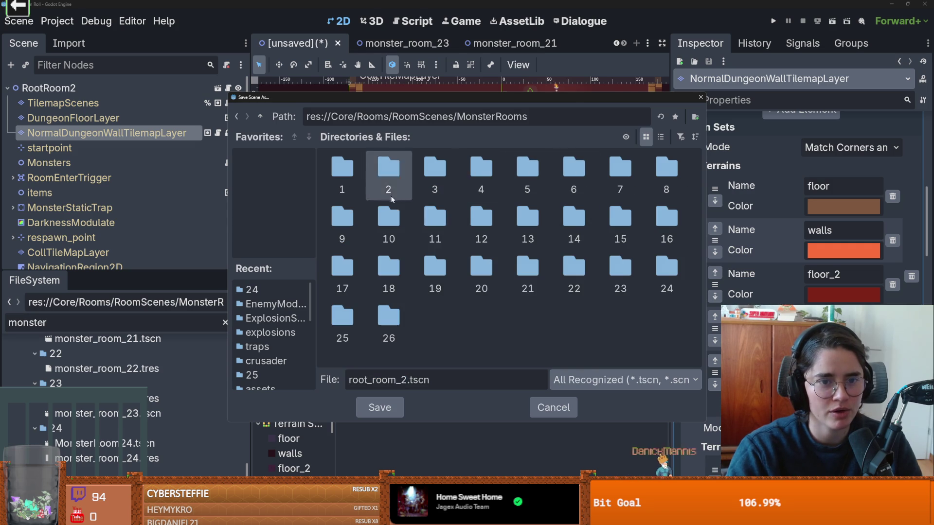
double_click(569, 273)
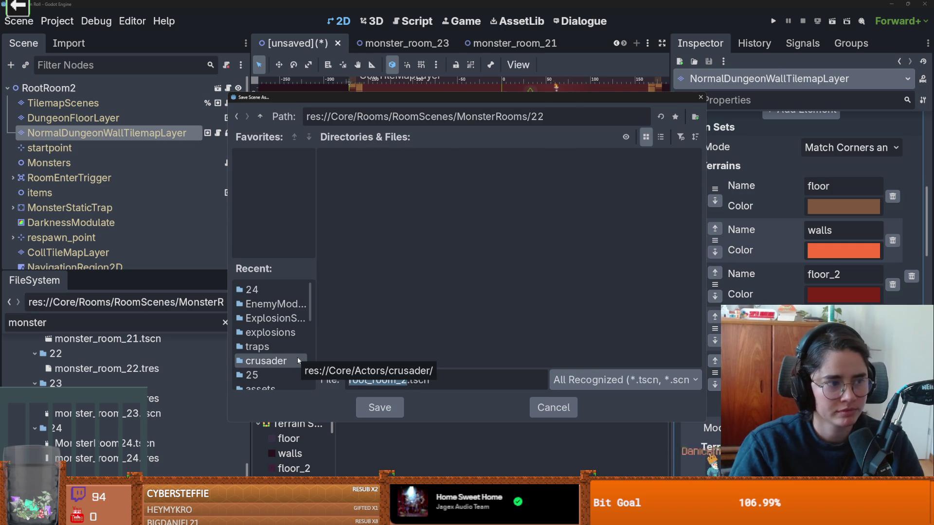
text(Monster)
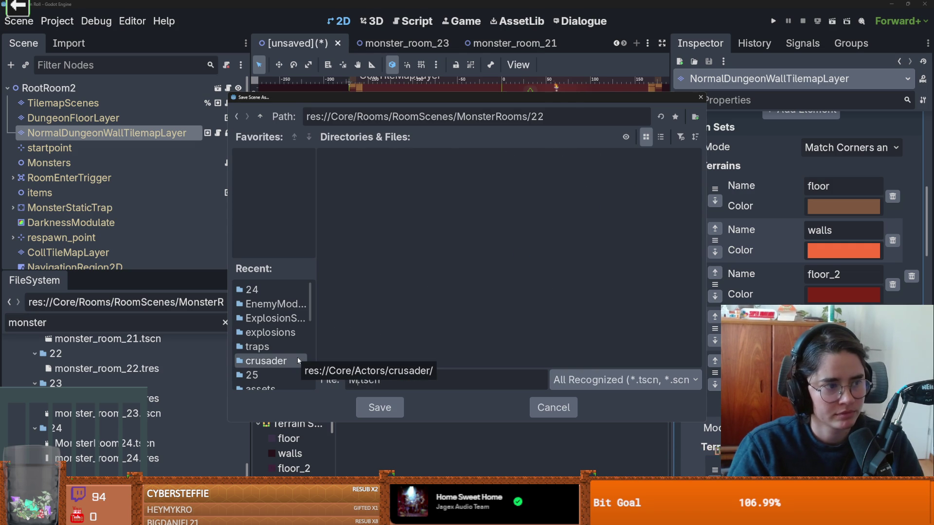
text(Room22)
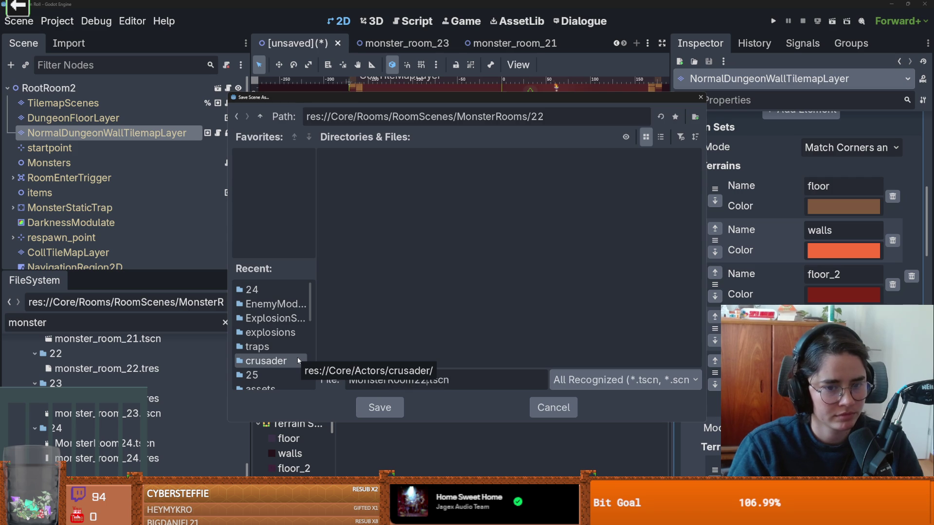
key(Return)
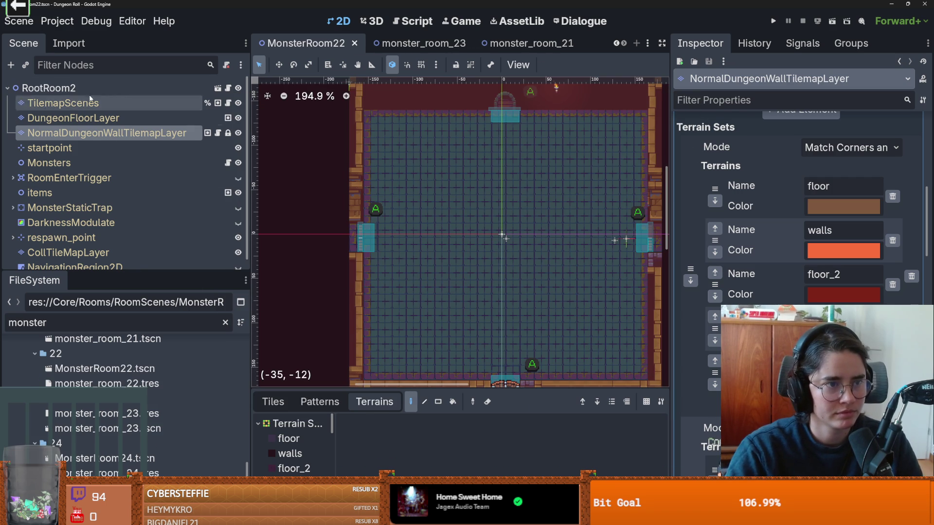
double_click(88, 89)
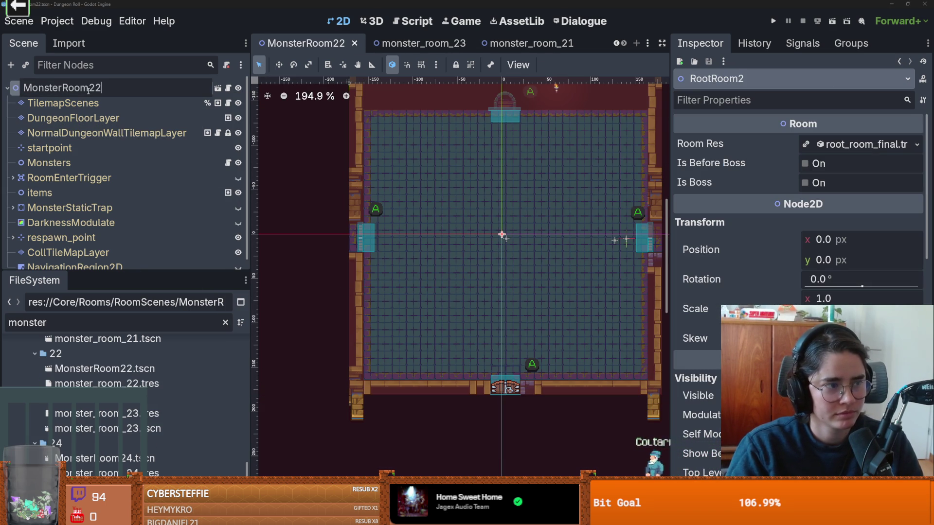
Confirm MonsterRoom22 as the root node's name and save the scene.
key(Return)
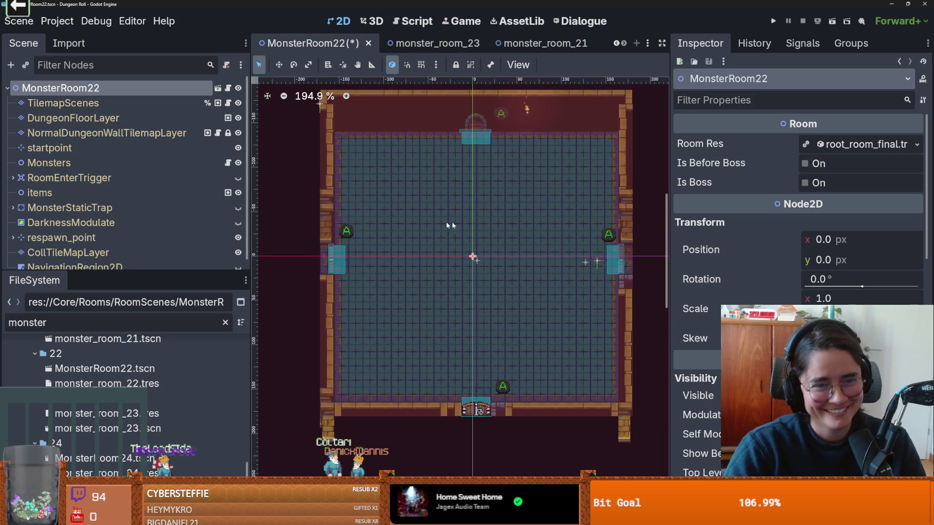
key(ctrl+s)
scroll(505, 226, up, 2)
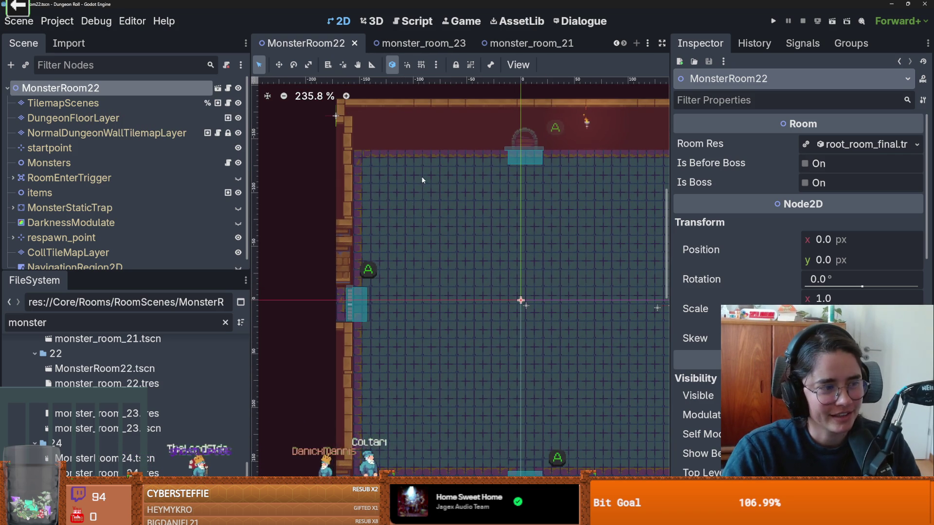
scroll(489, 320, up, 3)
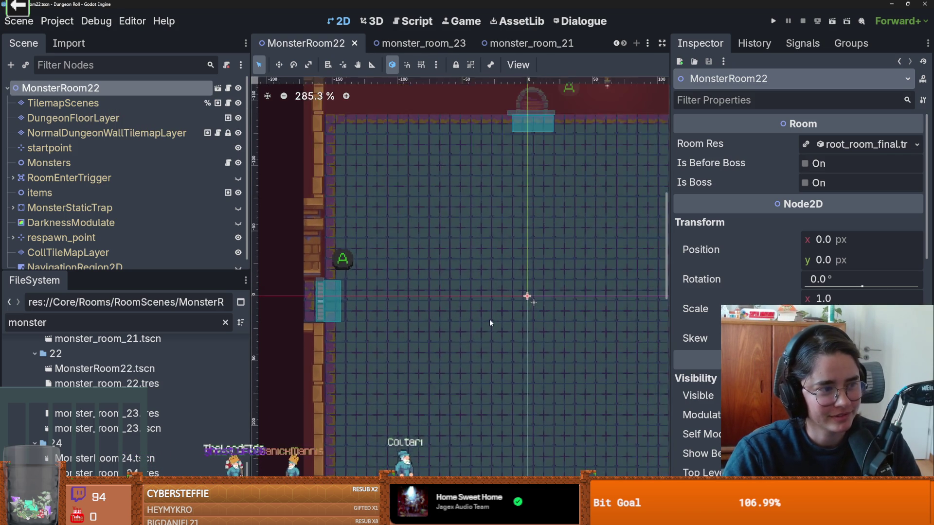
click(465, 328)
scroll(438, 243, up, 3)
Select two stacked wall tiles in the enlarged tile palette and save the scene.
scroll(428, 267, down, 1)
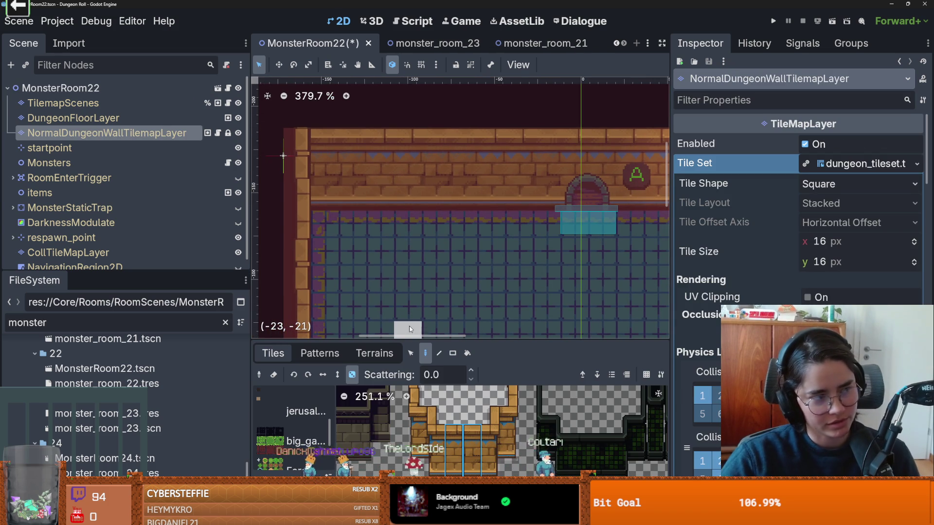
scroll(476, 267, down, 4)
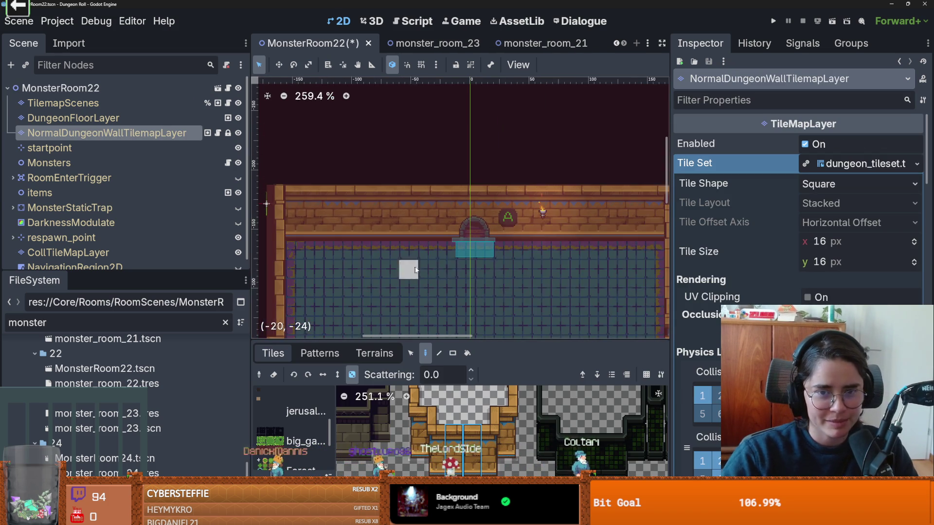
scroll(560, 179, up, 2)
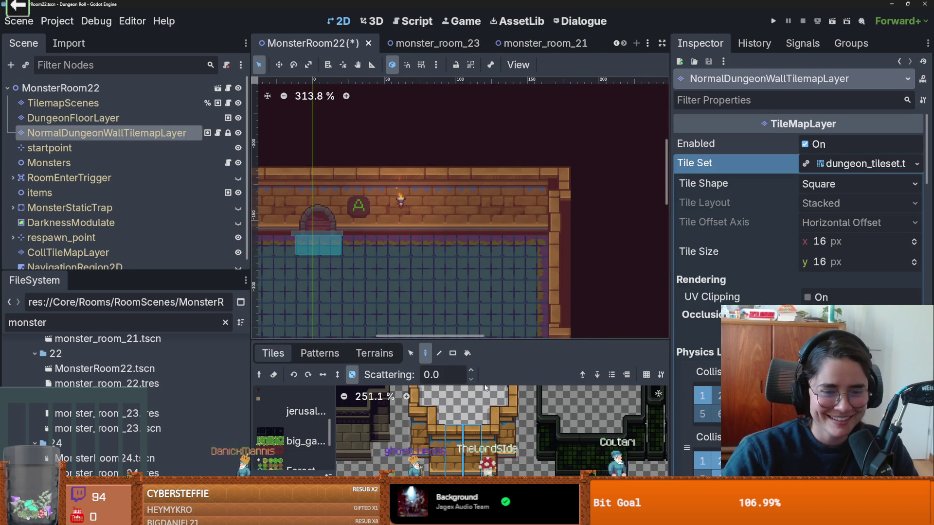
scroll(410, 417, up, 1)
click(407, 423)
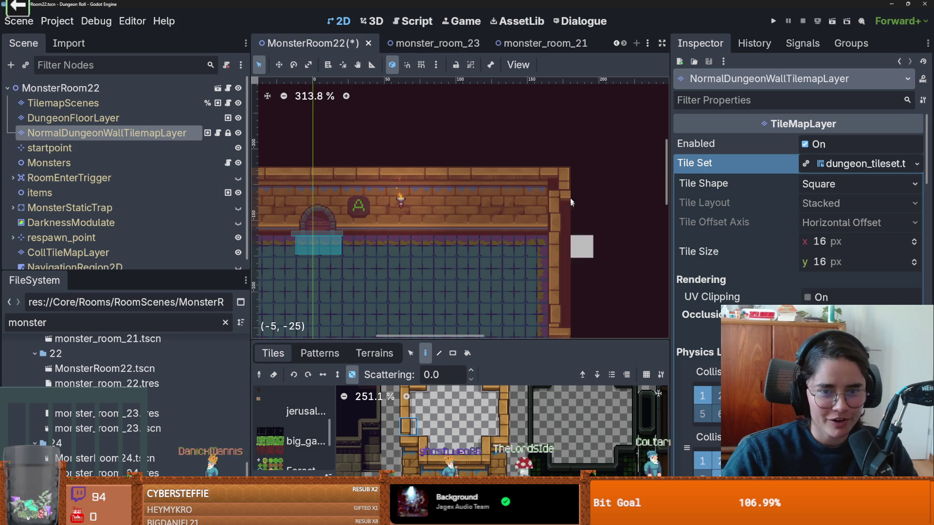
drag(563, 182, 561, 146)
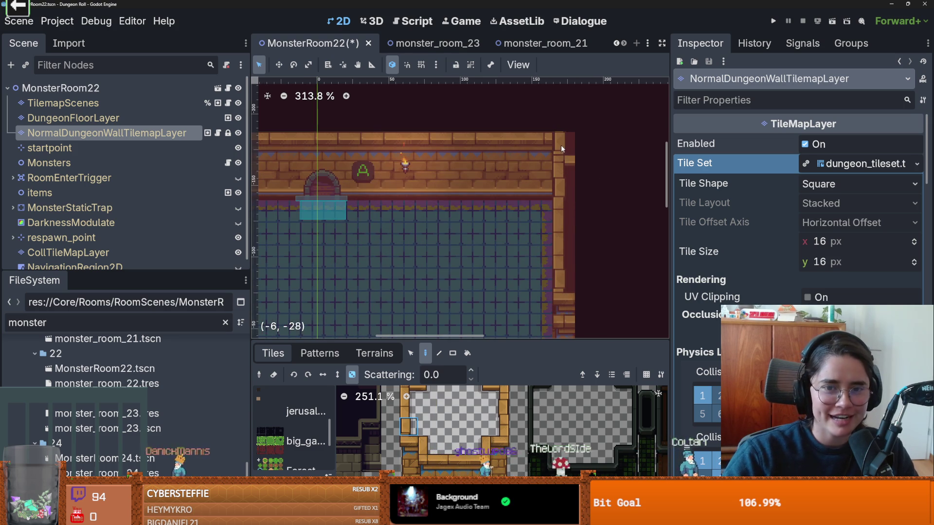
drag(478, 341, 477, 264)
shift+click(404, 374)
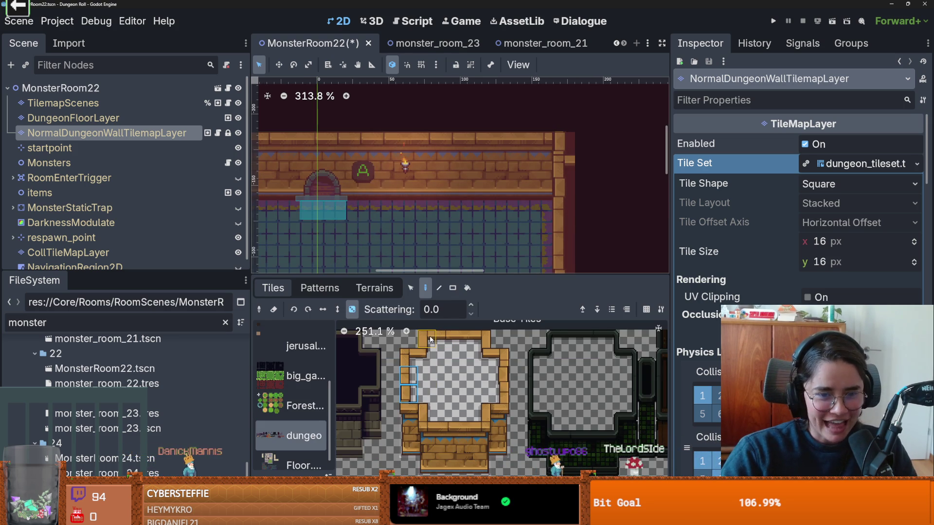
scroll(507, 262, down, 1)
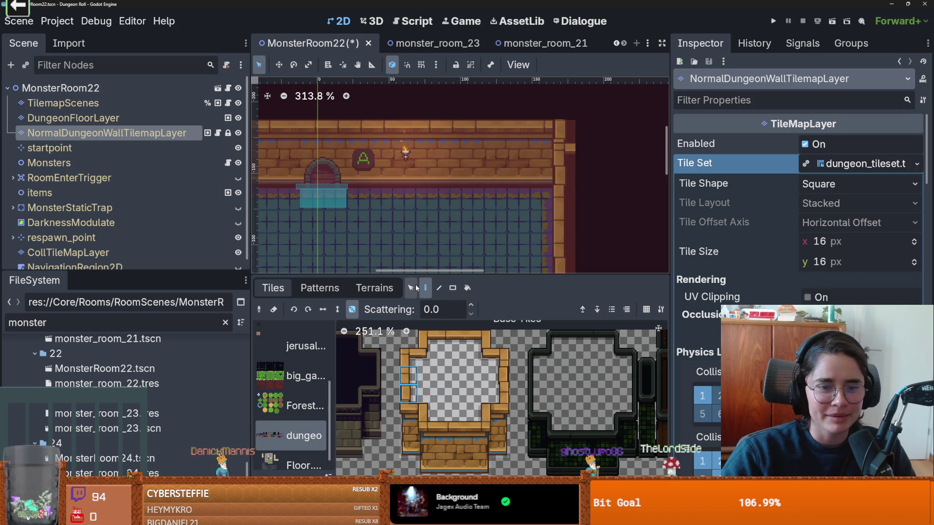
scroll(529, 220, down, 2)
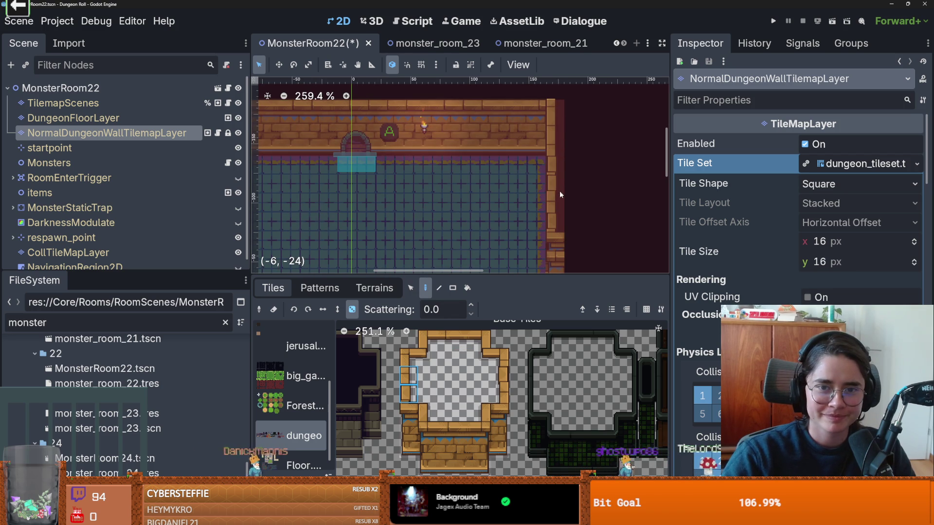
scroll(569, 212, down, 3)
scroll(584, 222, up, 6)
key(ctrl+s)
Paint the selected wall tiles down the room's right wall column.
scroll(601, 226, down, 5)
scroll(600, 223, up, 3)
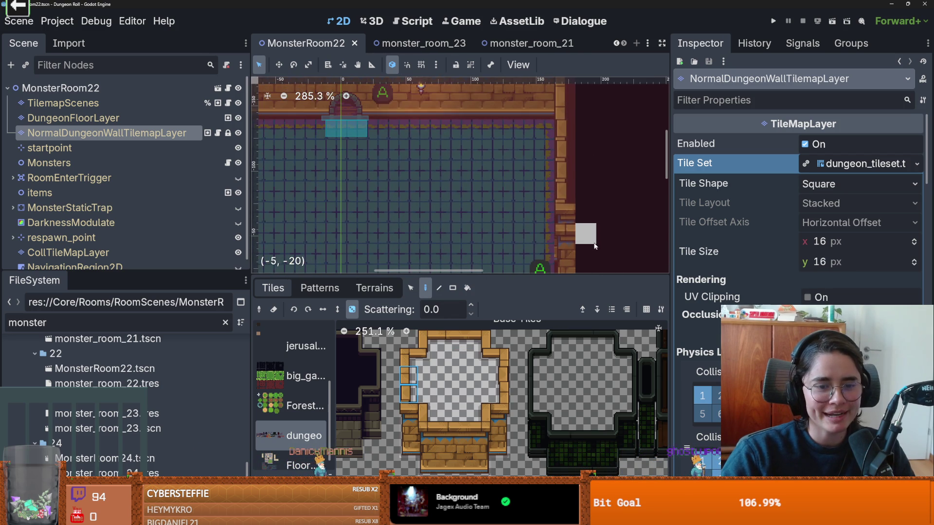
scroll(600, 222, down, 4)
scroll(589, 195, down, 1)
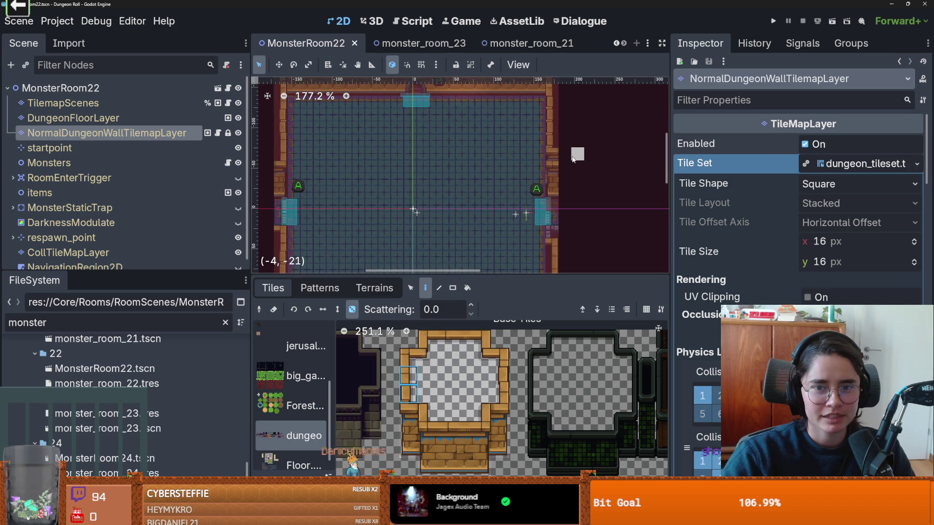
scroll(576, 170, up, 3)
scroll(558, 208, up, 2)
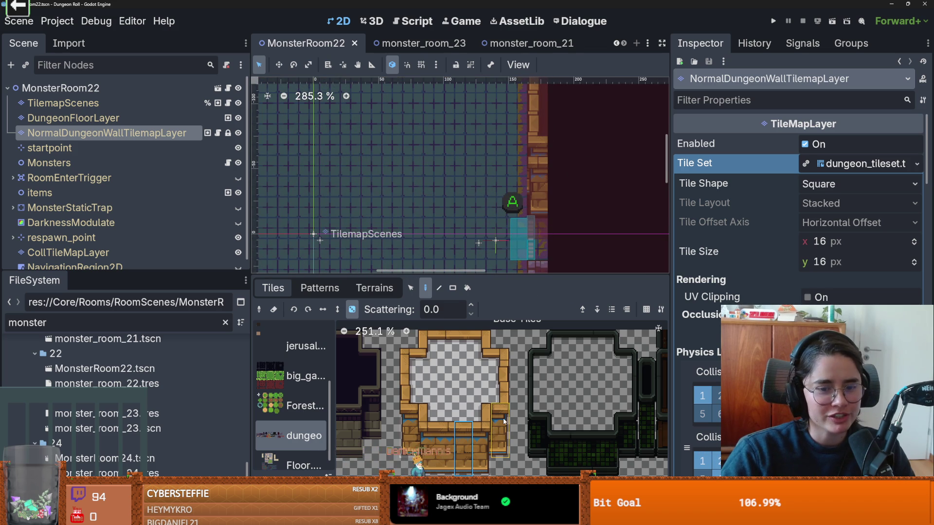
drag(539, 208, 542, 149)
scroll(565, 234, down, 4)
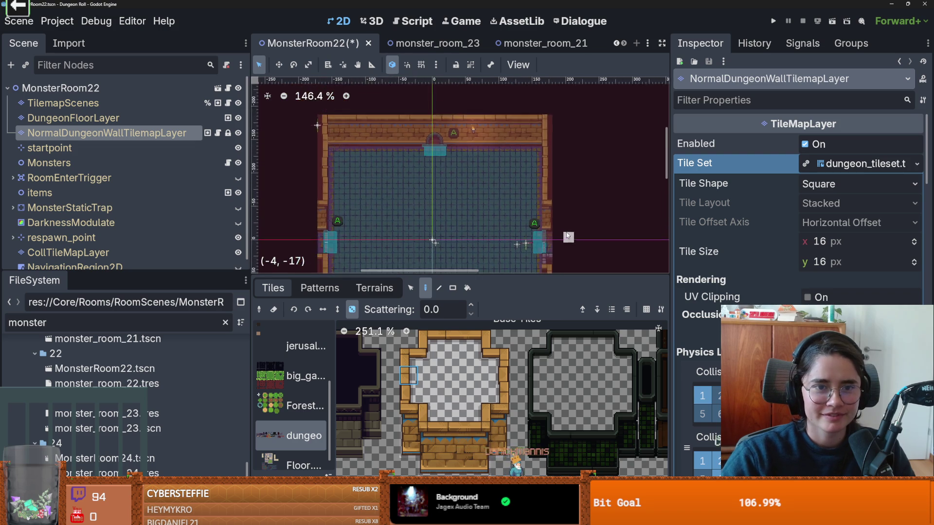
scroll(599, 183, up, 1)
scroll(599, 182, up, 1)
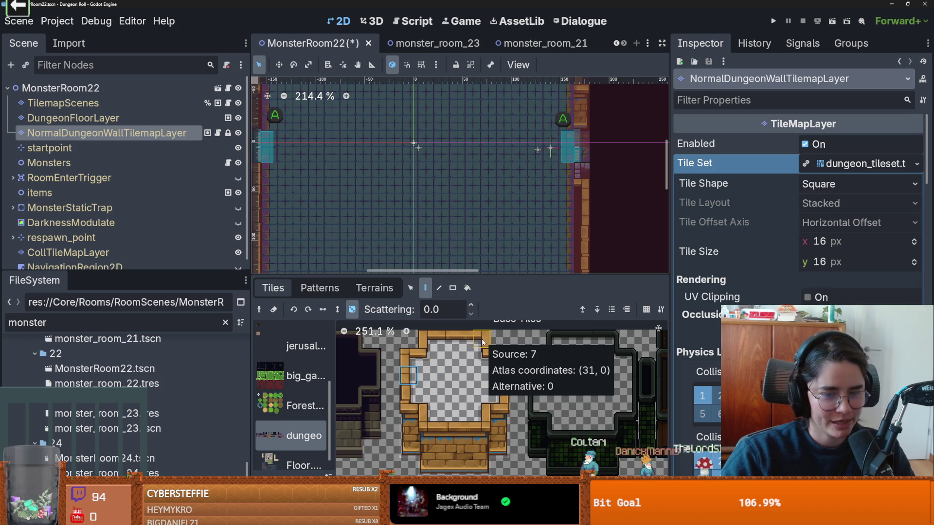
Try top-edge, single wall and tall pillar tiles from the dungeon atlas.
click(482, 339)
scroll(547, 146, down, 5)
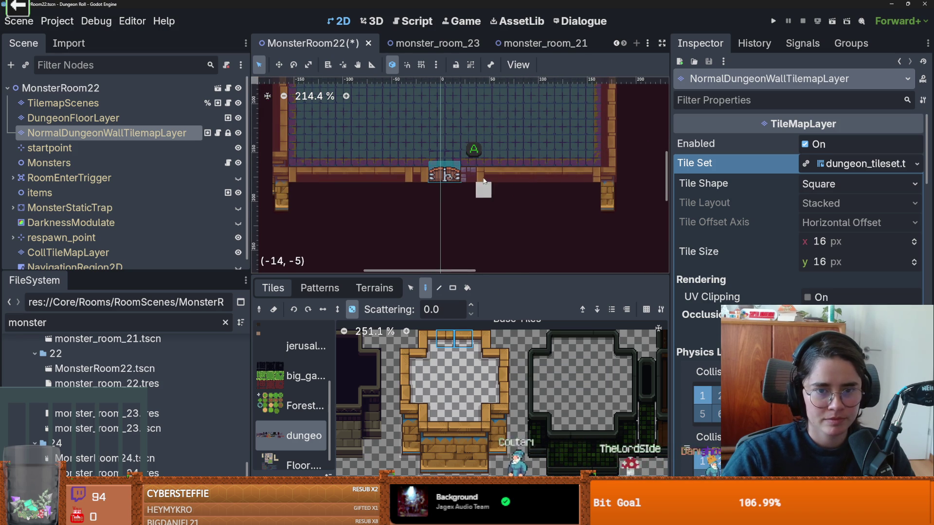
ctrl+click(481, 229)
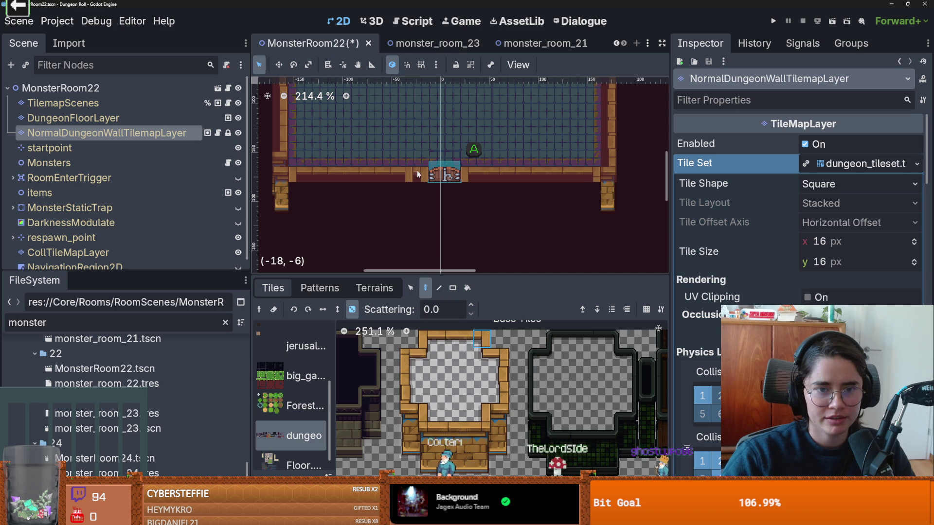
drag(459, 344, 445, 340)
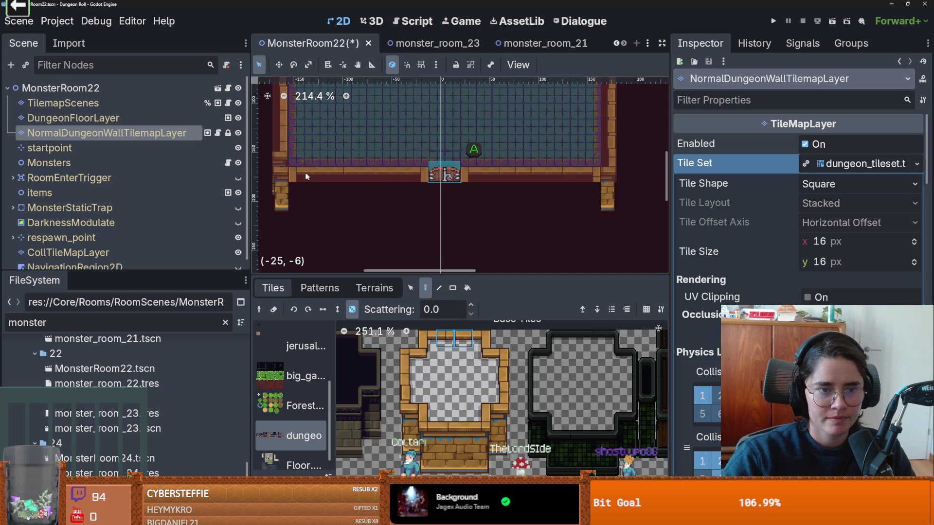
scroll(604, 196, down, 1)
scroll(604, 196, up, 1)
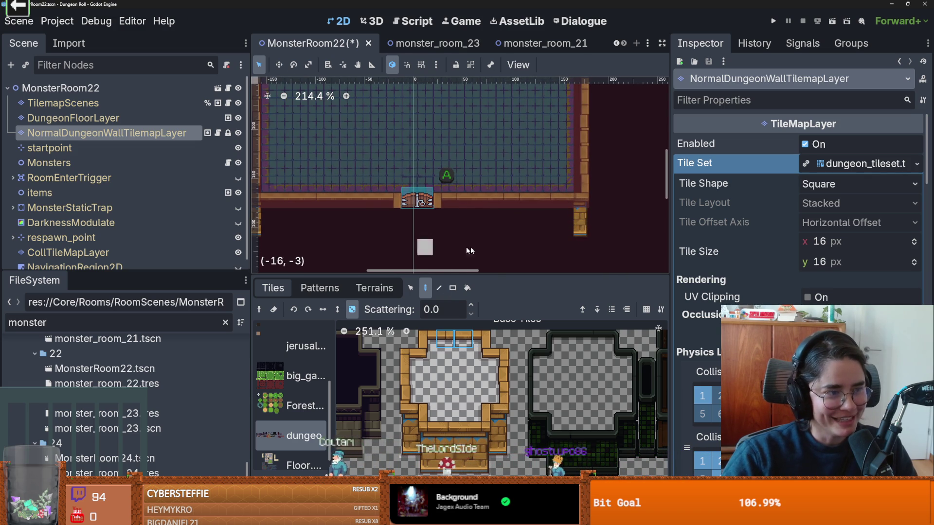
drag(501, 408, 501, 450)
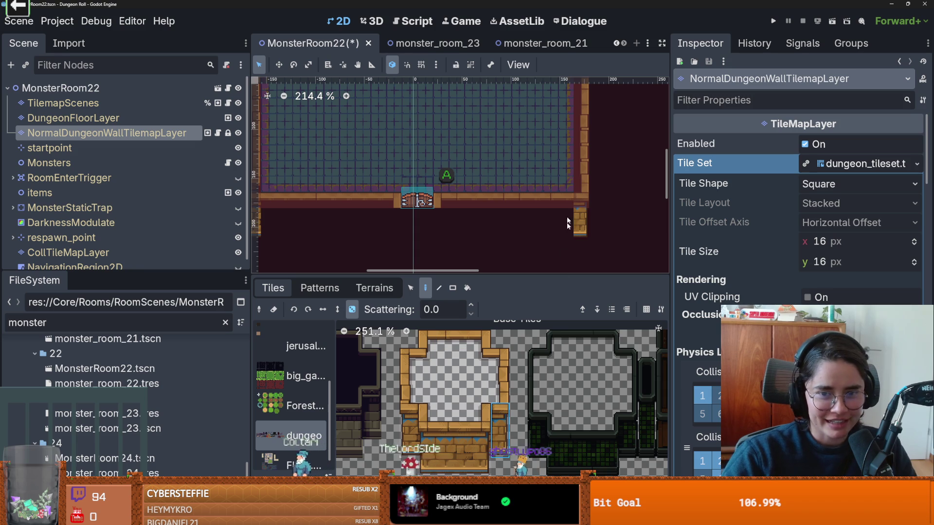
click(463, 340)
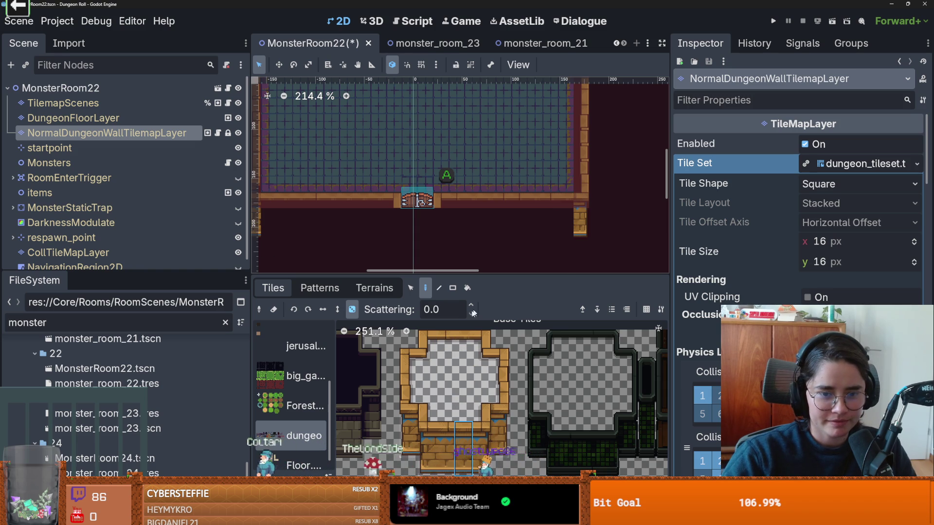
scroll(596, 242, left, 10)
scroll(596, 242, down, 1)
scroll(428, 218, up, 2)
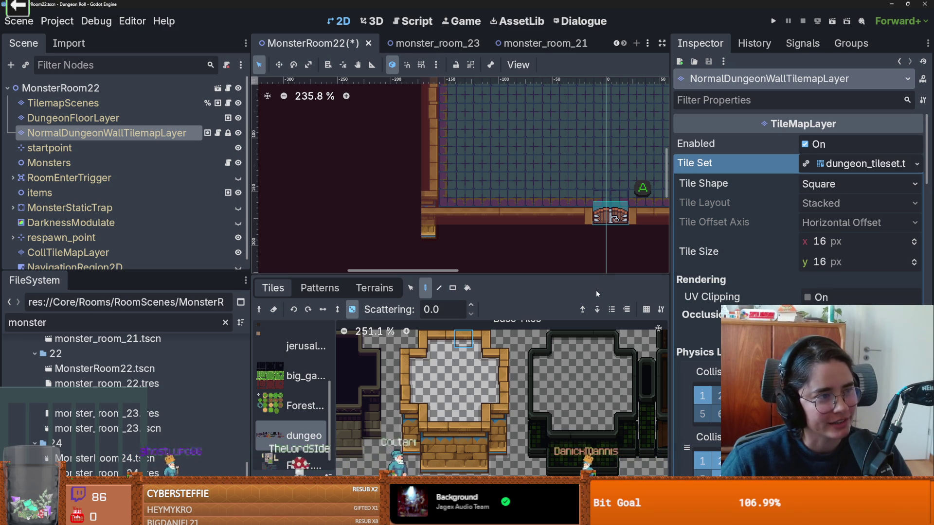
Pick the top-left and top-right inner-corner wall tiles for the bottom wall corners.
click(505, 376)
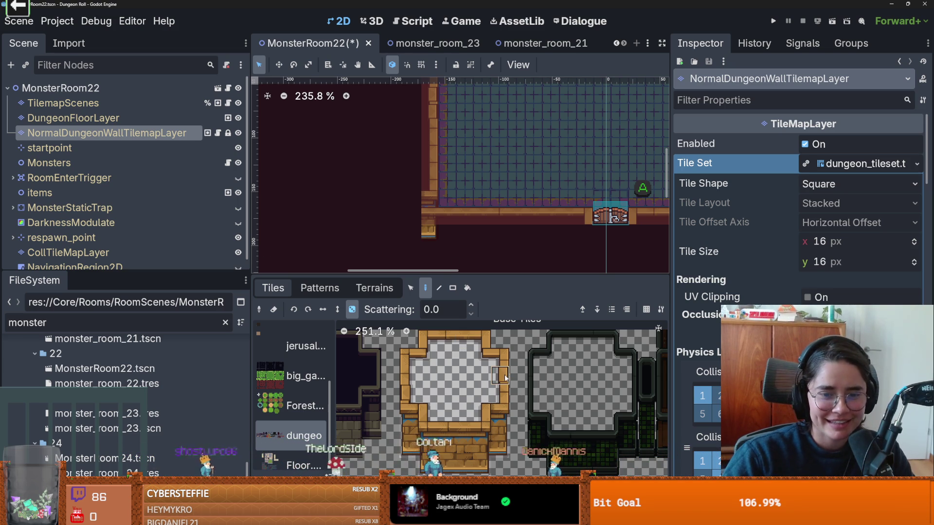
mouse_move(416, 181)
mouse_down()
mouse_move(472, 210)
mouse_move(463, 216)
mouse_up()
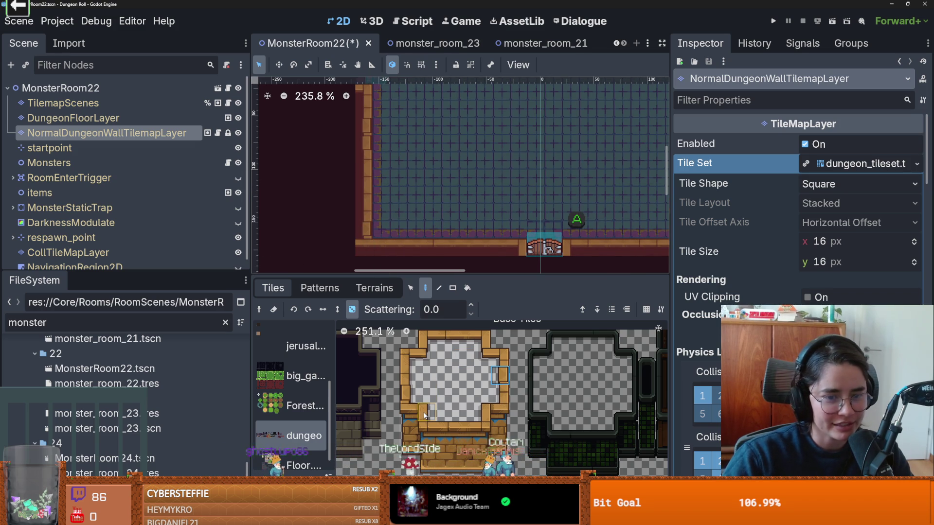
scroll(382, 422, up, 3)
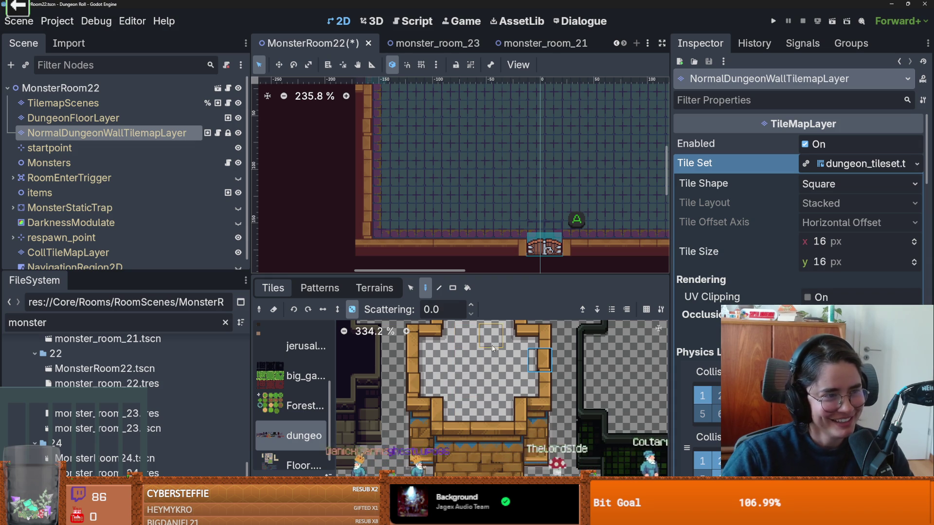
click(430, 408)
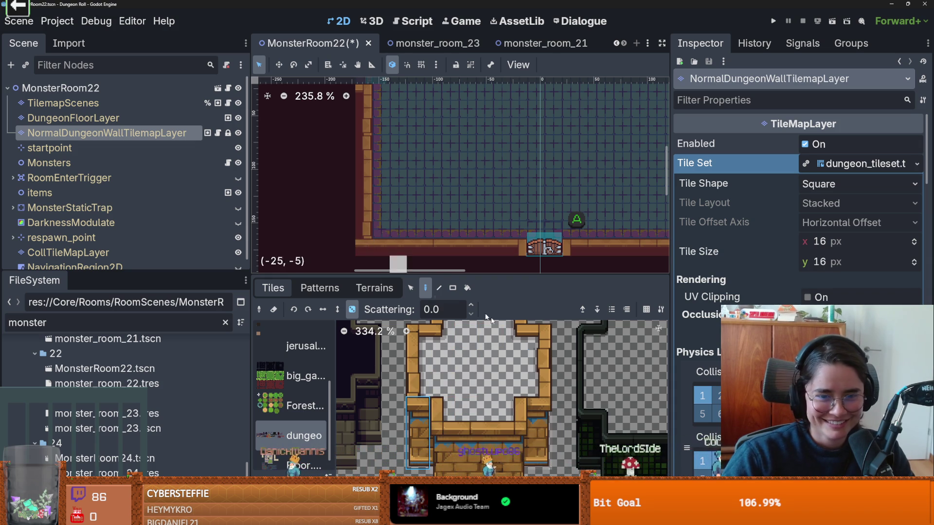
scroll(464, 411, up, 1)
click(437, 368)
scroll(373, 243, down, 2)
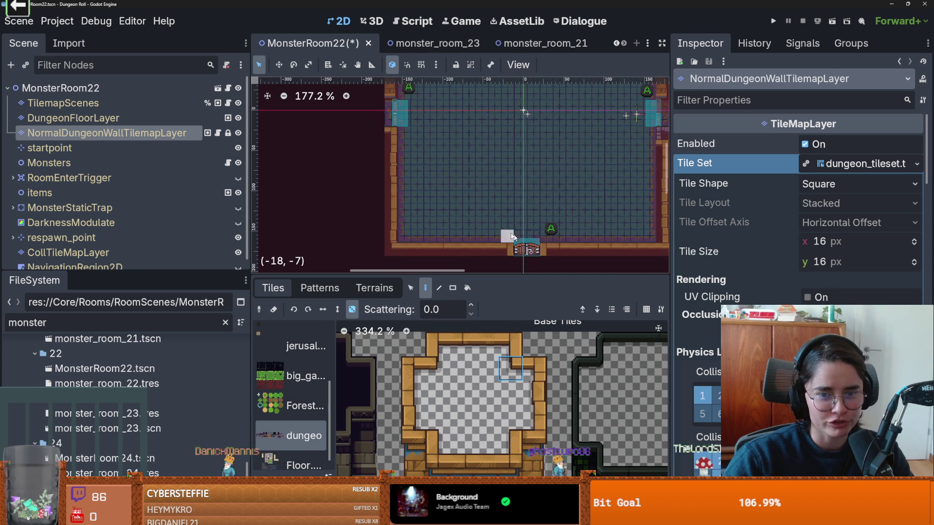
scroll(518, 242, up, 1)
click(510, 368)
scroll(615, 249, up, 1)
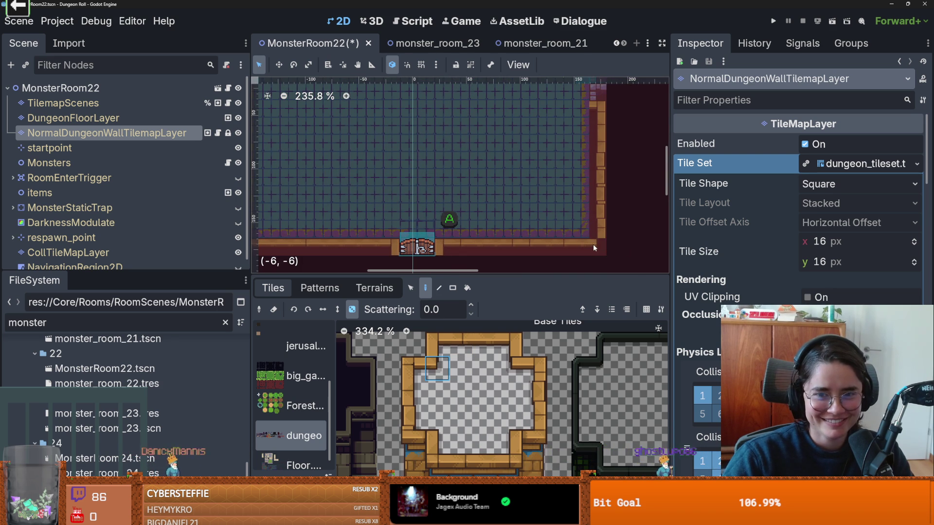
scroll(479, 214, left, 3)
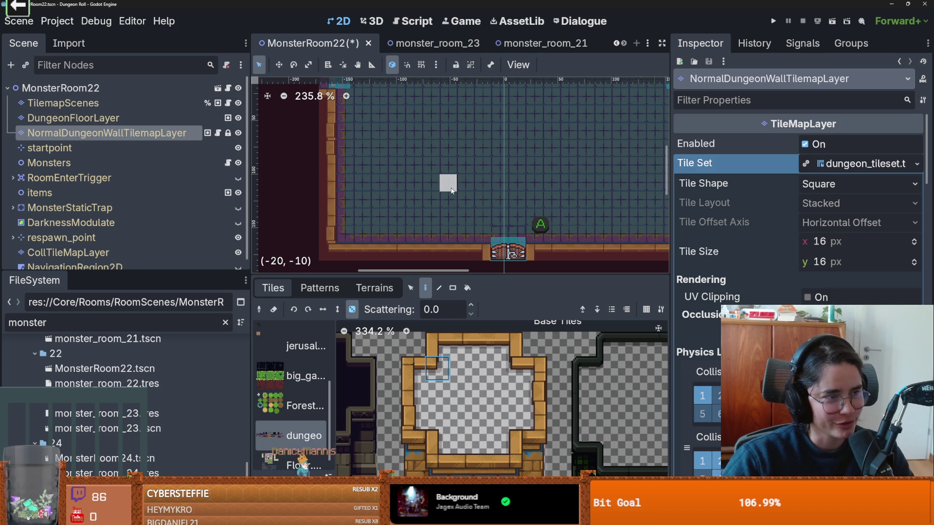
scroll(408, 194, right, 5)
scroll(398, 189, up, 1)
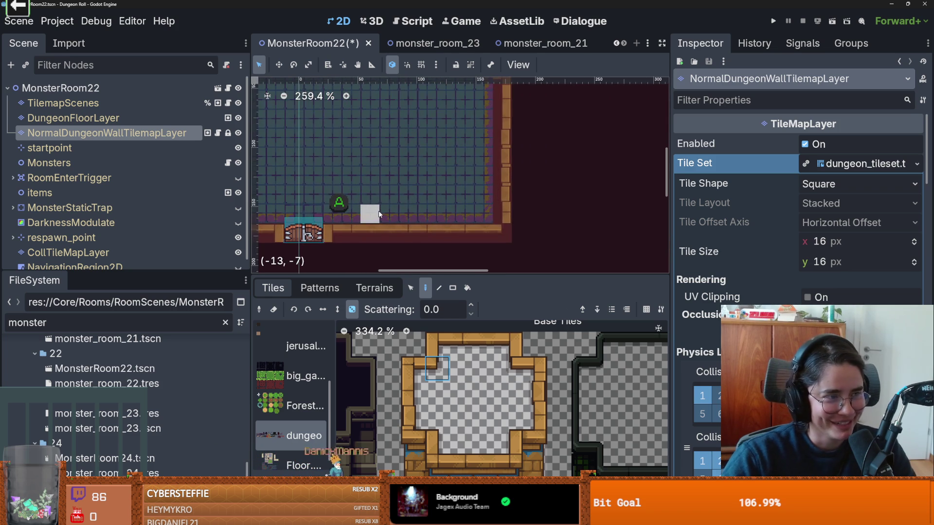
scroll(391, 177, right, 2)
scroll(462, 194, up, 2)
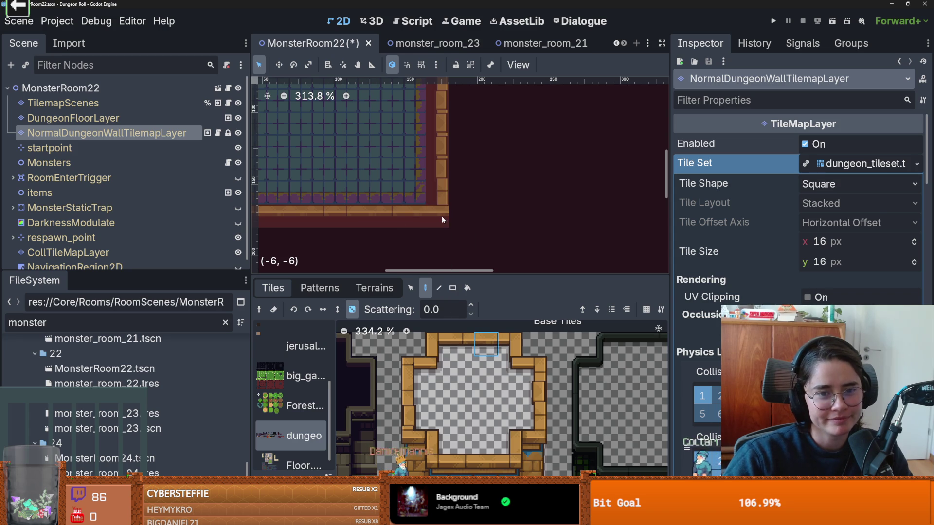
scroll(386, 212, down, 5)
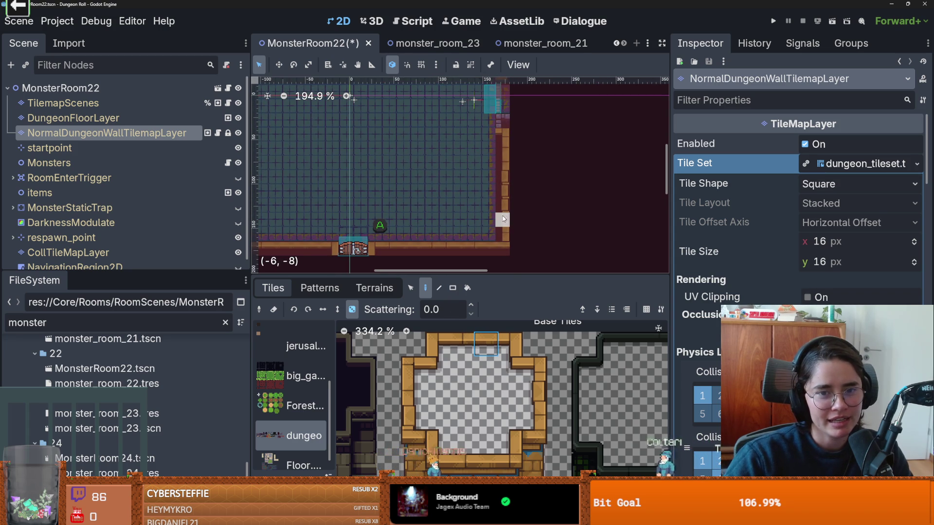
scroll(501, 221, up, 3)
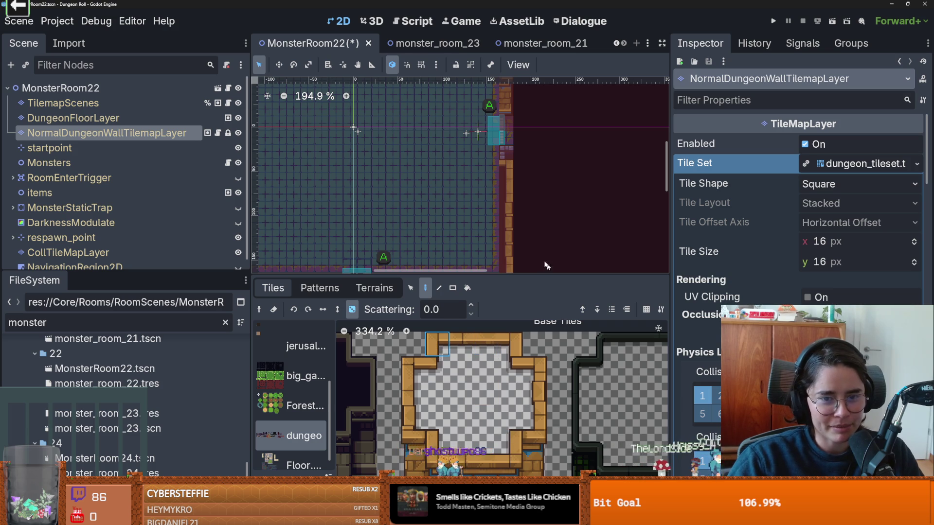
Pick the right-wall tile and work along the room's bottom wall.
drag(518, 165, 486, 178)
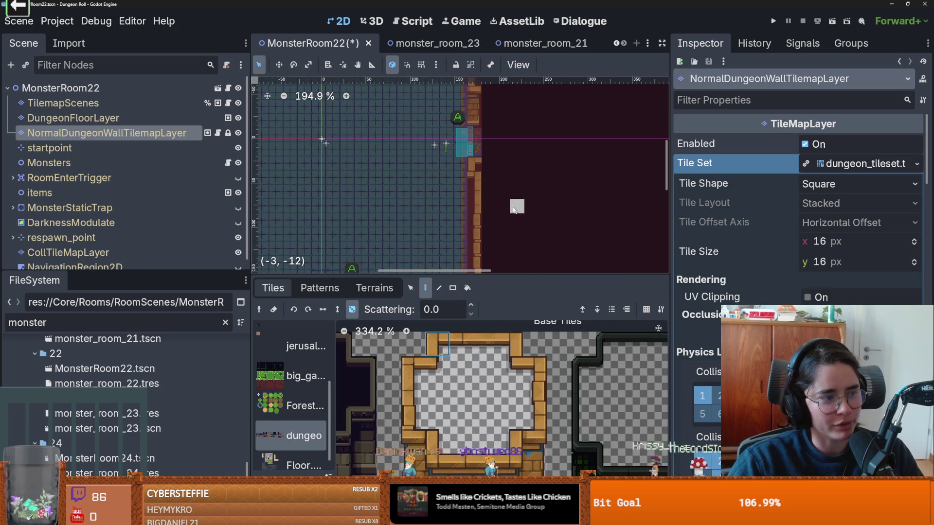
drag(552, 141, 547, 147)
click(535, 393)
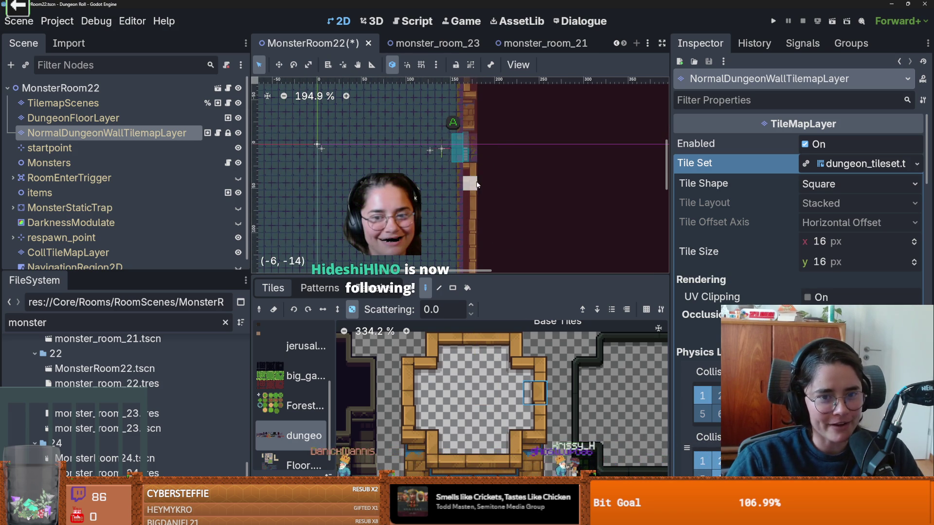
scroll(499, 216, down, 2)
drag(498, 216, 510, 175)
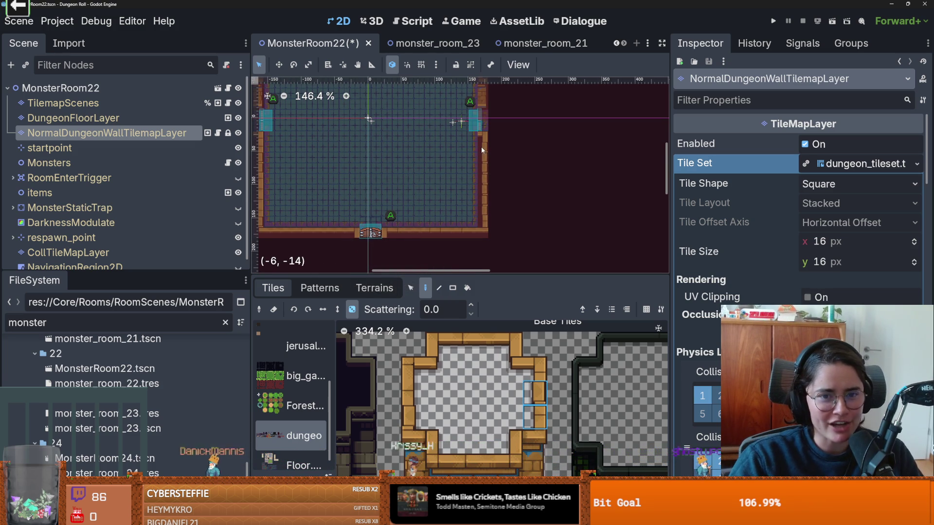
scroll(515, 232, down, 1)
scroll(515, 232, left, 5)
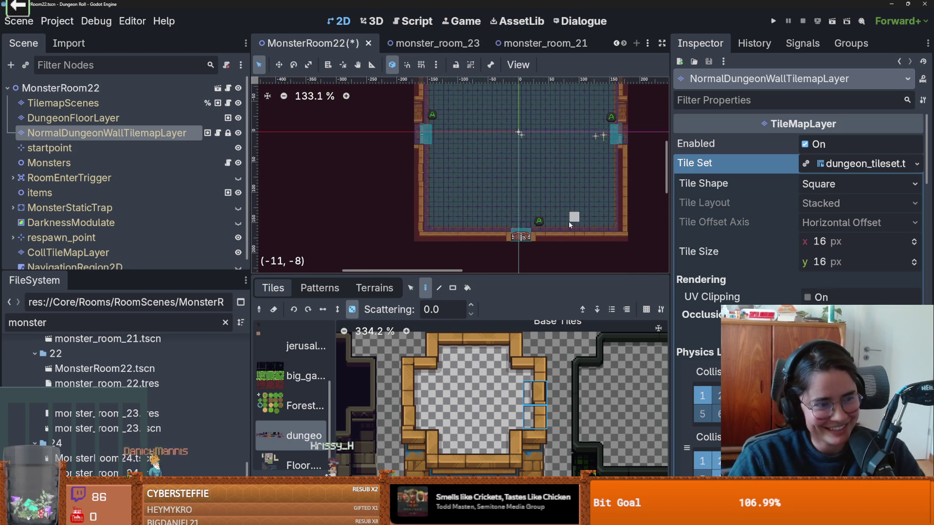
scroll(452, 210, up, 1)
scroll(447, 212, up, 1)
scroll(441, 215, right, 1)
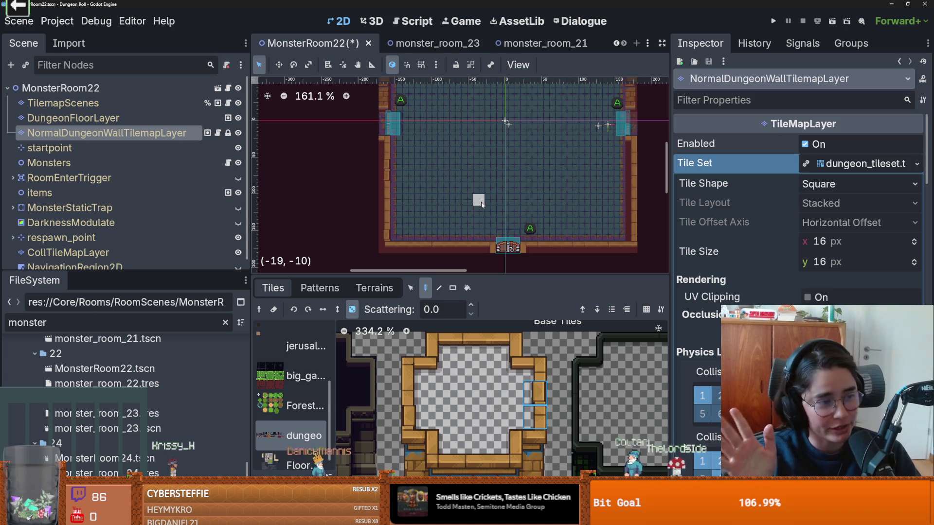
scroll(415, 204, up, 2)
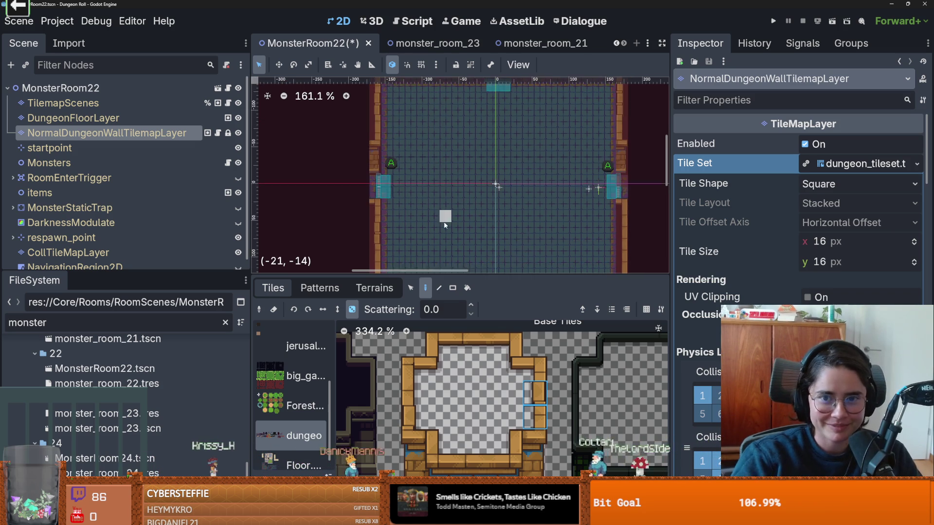
scroll(419, 209, up, 1)
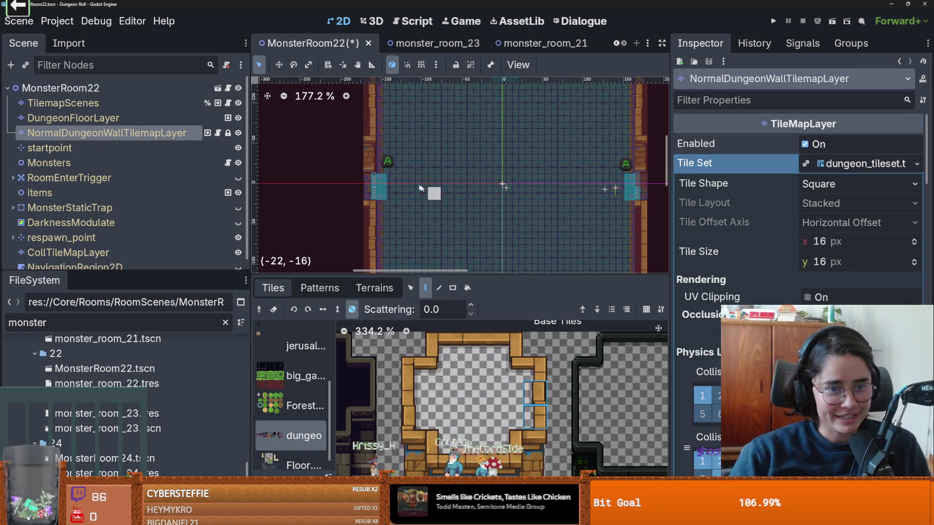
scroll(449, 194, right, 1)
Save MonsterRoom22 and zoom the view out over the whole room.
key(ctrl+s)
scroll(463, 187, down, 3)
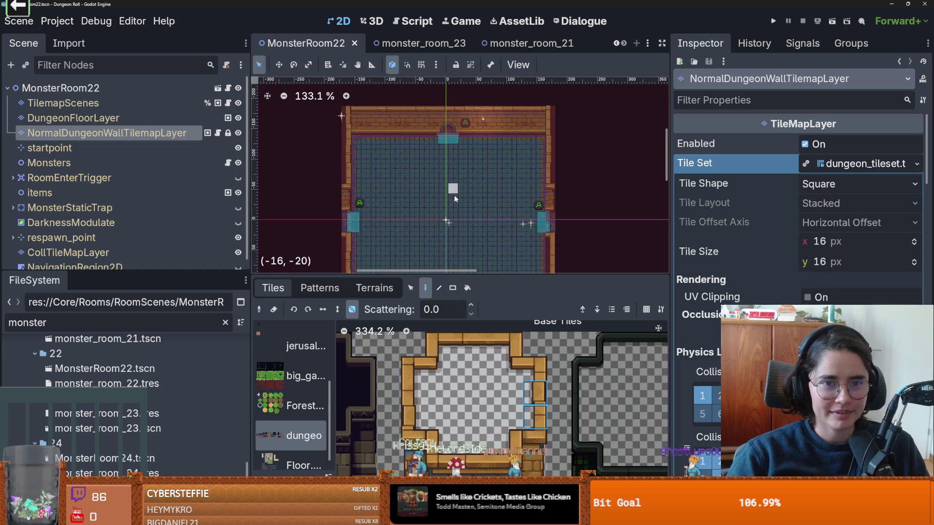
scroll(452, 190, up, 1)
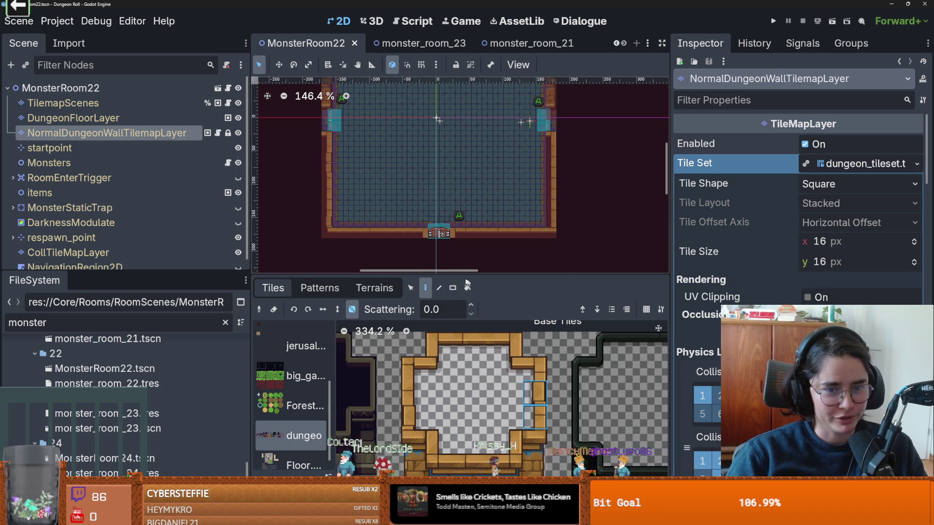
mouse_move(501, 276)
mouse_down()
mouse_move(501, 188)
mouse_move(501, 268)
mouse_up()
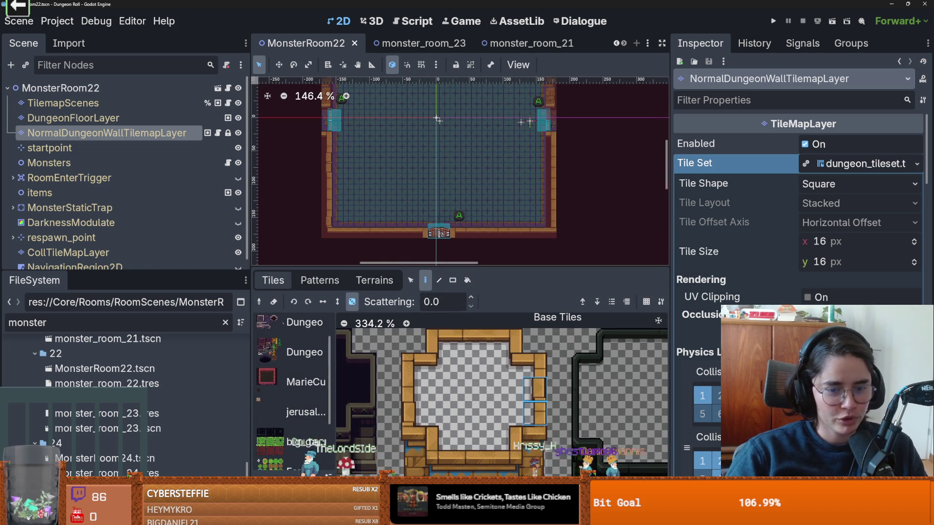
click(374, 281)
Browse the floor layer's terrain sets, then show the atlas's individual tiles.
click(84, 122)
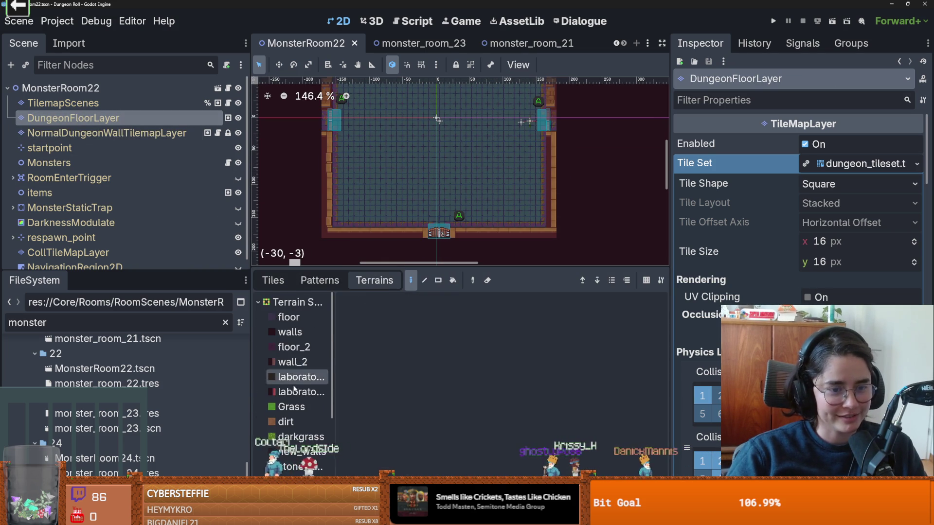
scroll(308, 398, down, 5)
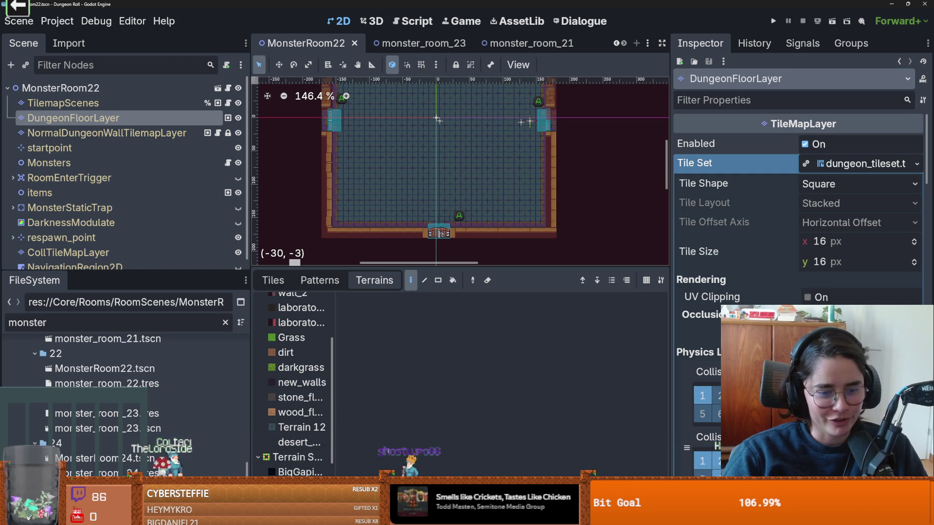
mouse_move(445, 267)
mouse_down()
mouse_move(440, 331)
mouse_move(432, 297)
mouse_up()
scroll(307, 387, down, 2)
scroll(316, 399, down, 1)
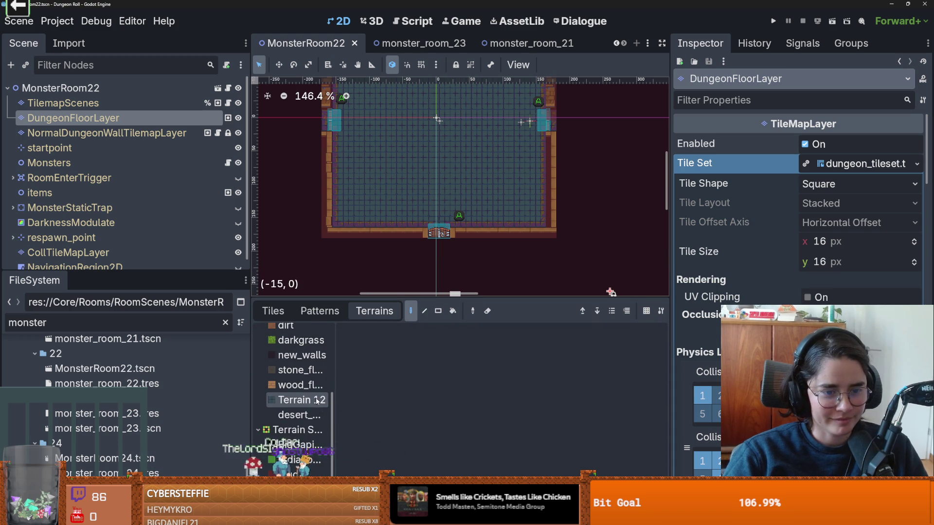
scroll(301, 410, up, 3)
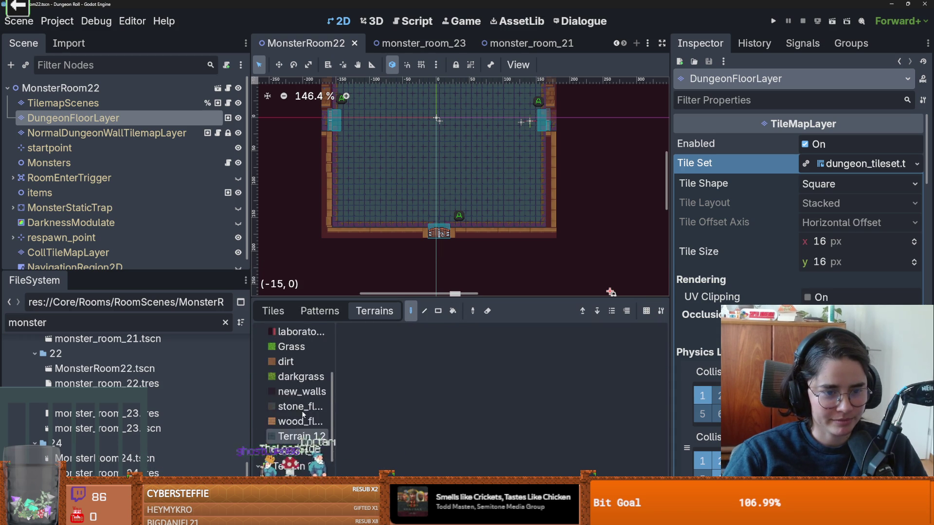
scroll(317, 415, up, 3)
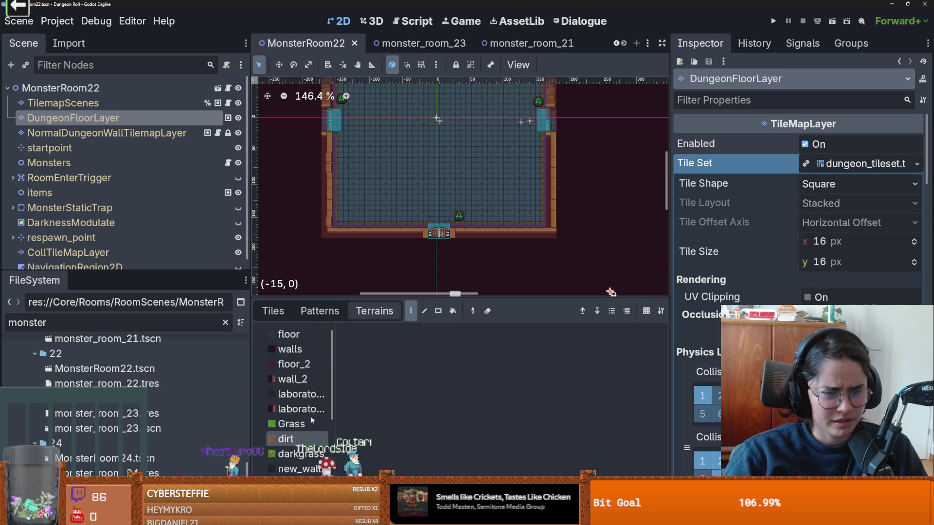
key(ctrl+j)
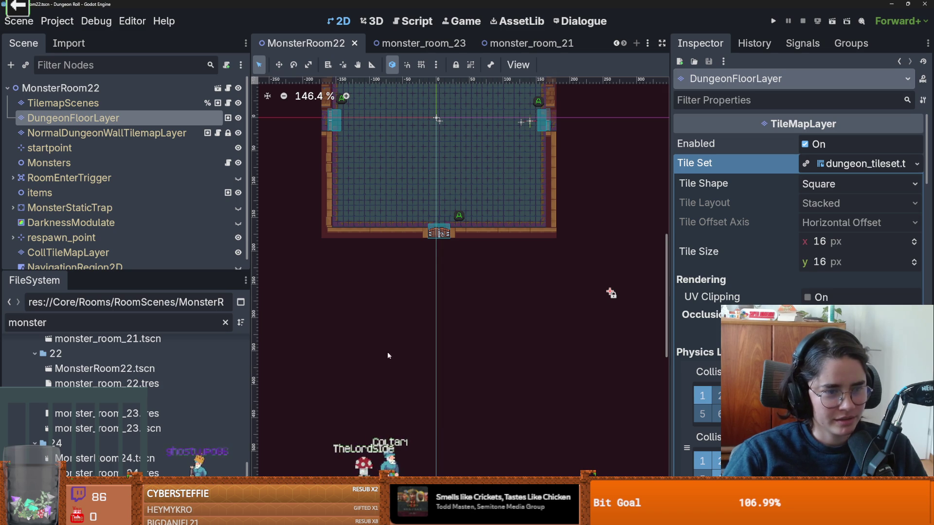
key(ctrl+j)
click(273, 311)
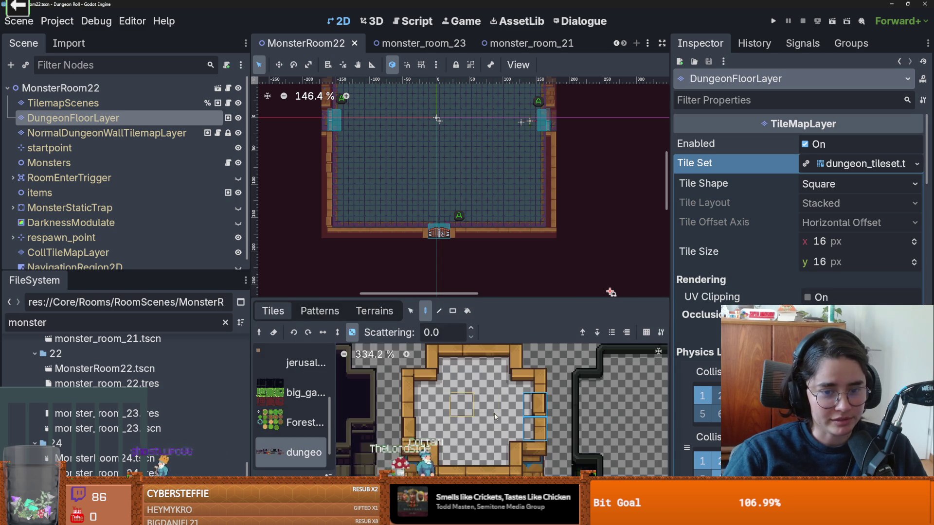
Pick a 2x2 wooden floor block and rectangle-fill the lower room floor.
scroll(470, 446, down, 1)
scroll(501, 385, up, 4)
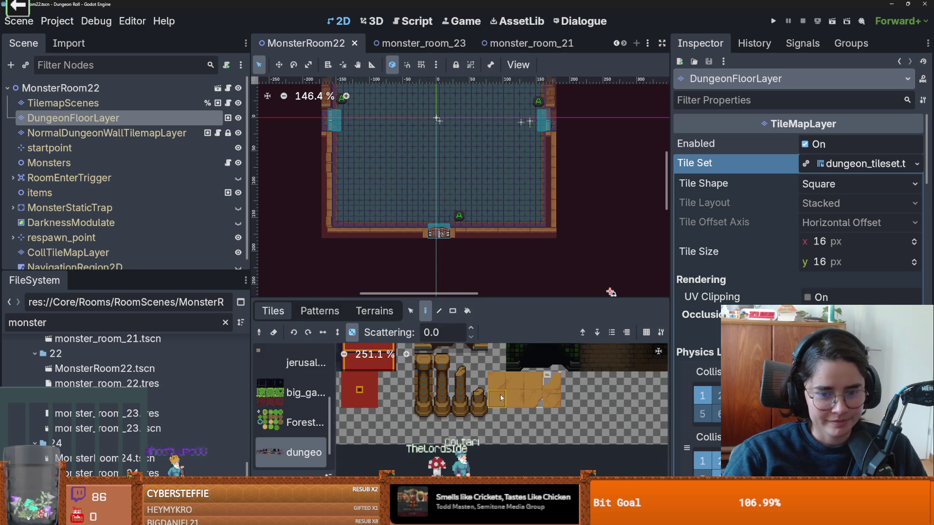
drag(501, 384, 521, 395)
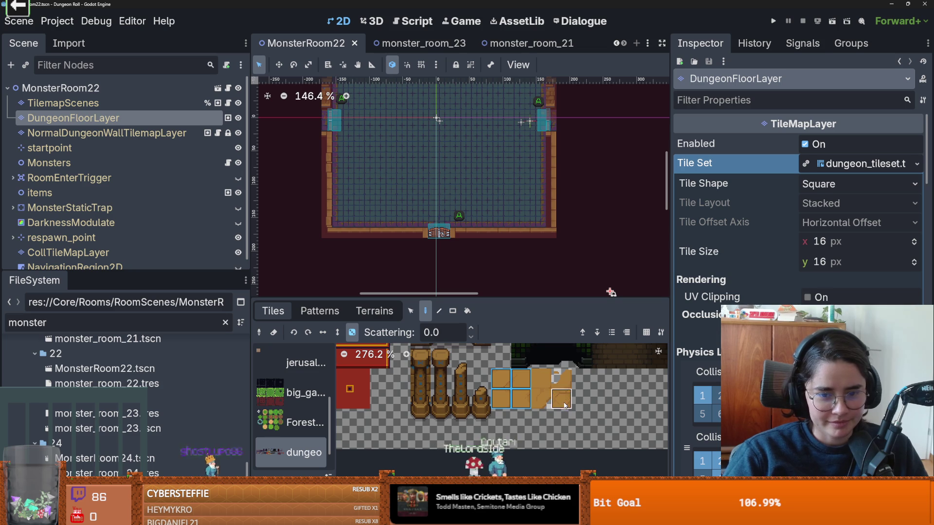
key(r)
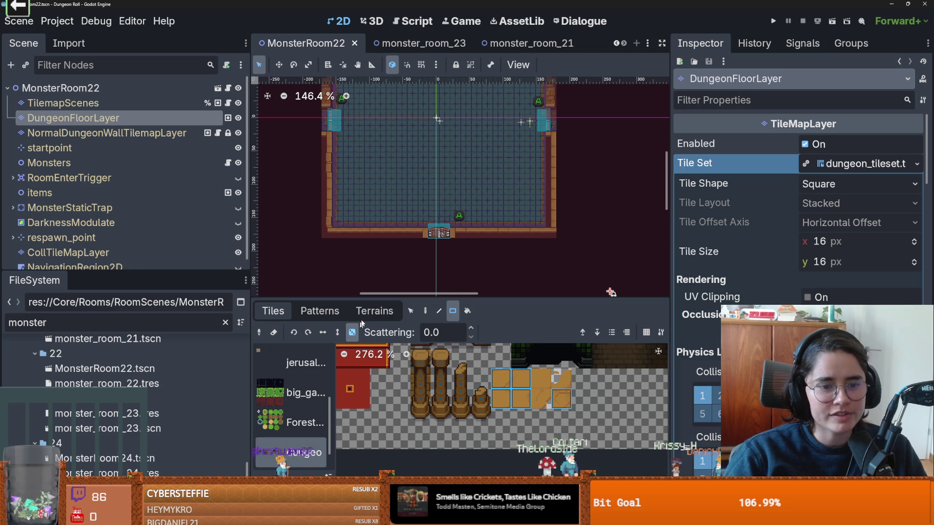
scroll(466, 234, up, 2)
scroll(478, 261, down, 1)
mouse_move(539, 256)
mouse_down()
mouse_move(348, 172)
mouse_move(533, 170)
mouse_move(521, 167)
mouse_up()
Cover the remaining dark floor with wooden tiles and save the scene.
scroll(427, 195, up, 1)
mouse_move(503, 223)
mouse_down()
mouse_move(413, 206)
mouse_move(486, 244)
mouse_up()
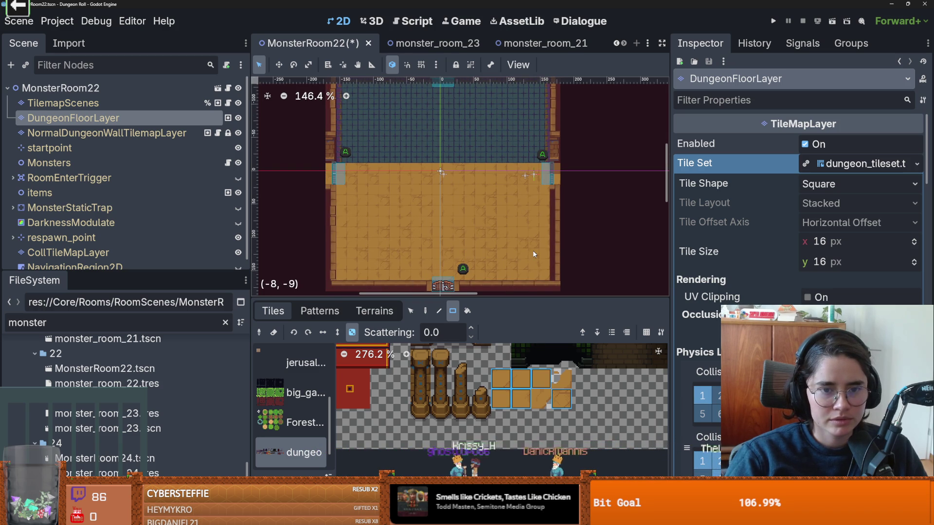
scroll(426, 203, up, 2)
drag(424, 164, 538, 211)
scroll(426, 160, up, 4)
scroll(424, 156, down, 2)
key(ctrl+s)
scroll(437, 194, right, 3)
scroll(431, 204, up, 1)
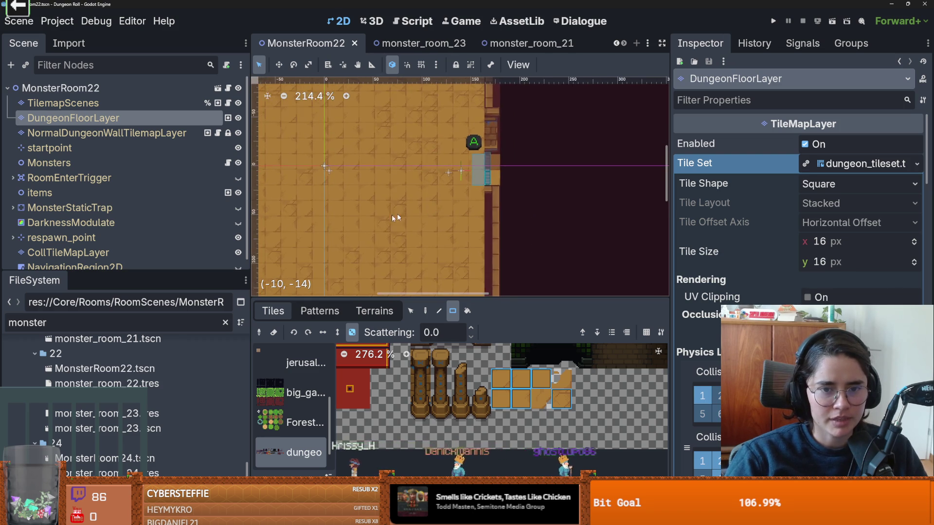
scroll(414, 215, down, 1)
scroll(412, 194, left, 3)
scroll(546, 221, right, 3)
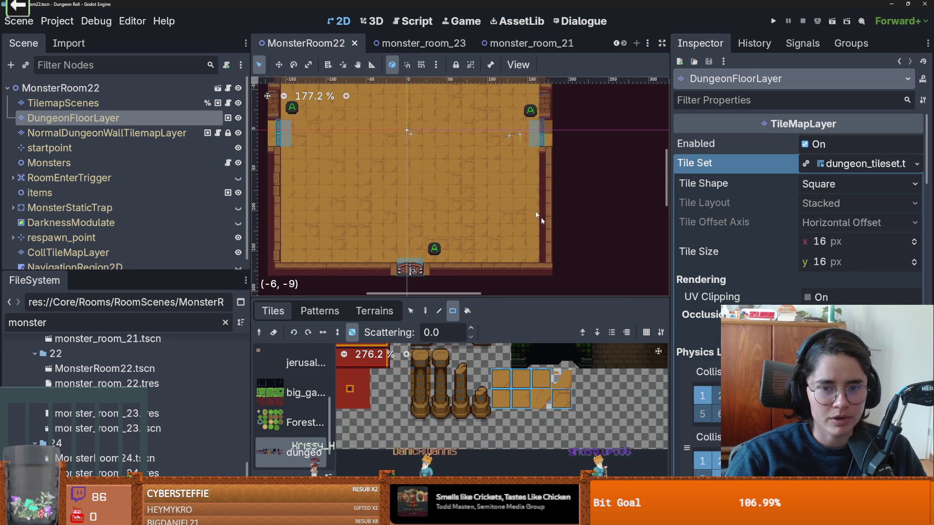
scroll(535, 234, up, 1)
scroll(494, 208, down, 2)
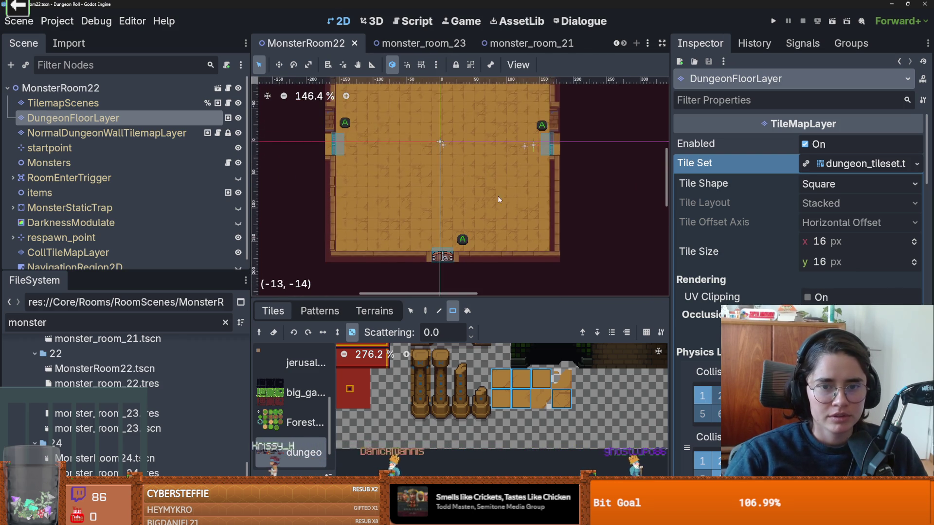
scroll(495, 199, up, 1)
scroll(444, 270, up, 2)
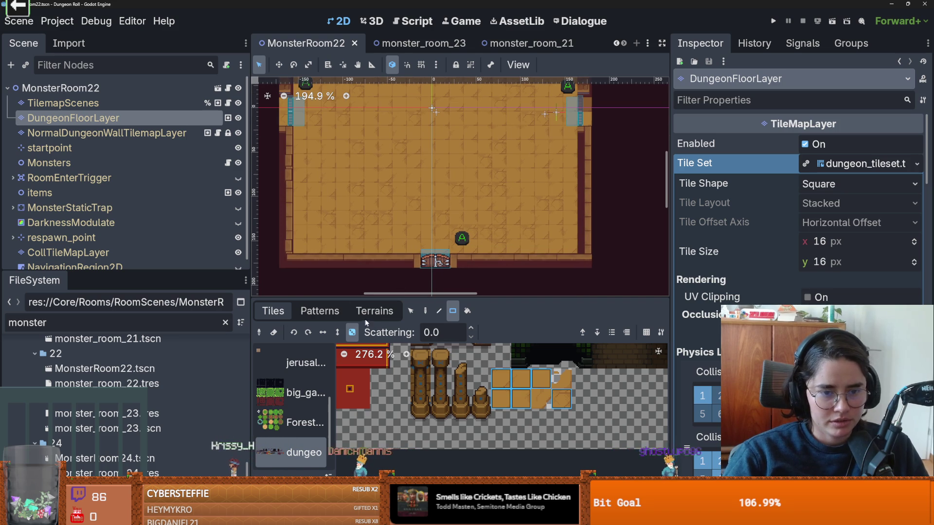
Try painting a wall edge tile from the individual tiles atlas onto the right wall.
click(374, 311)
scroll(301, 408, down, 1)
scroll(300, 419, down, 2)
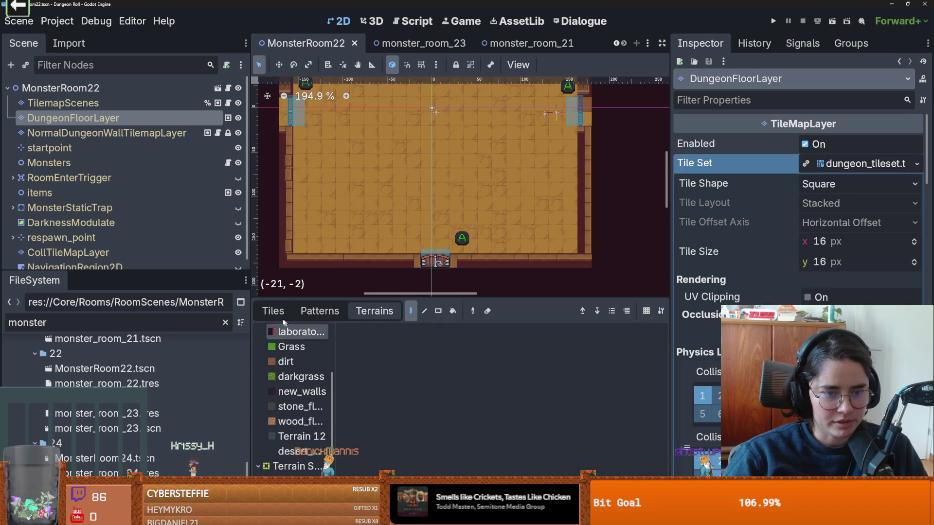
click(273, 310)
scroll(491, 406, down, 2)
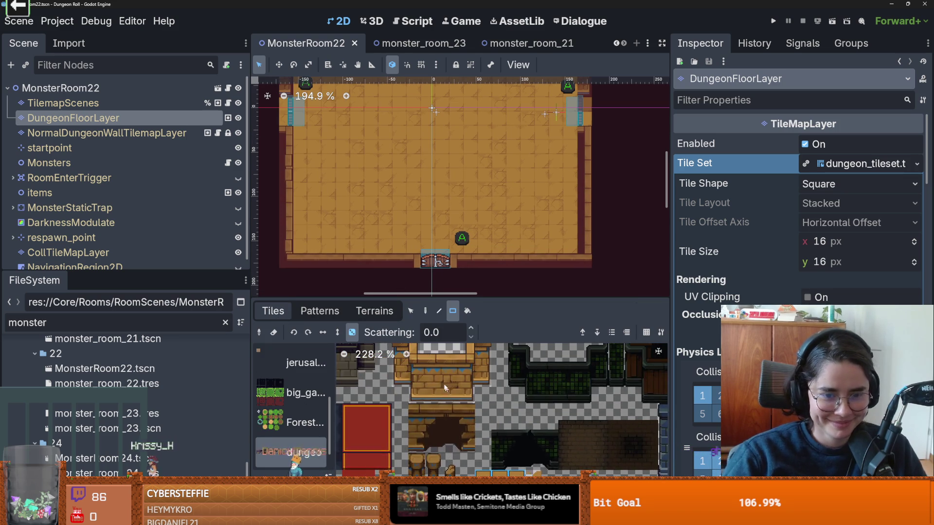
click(373, 390)
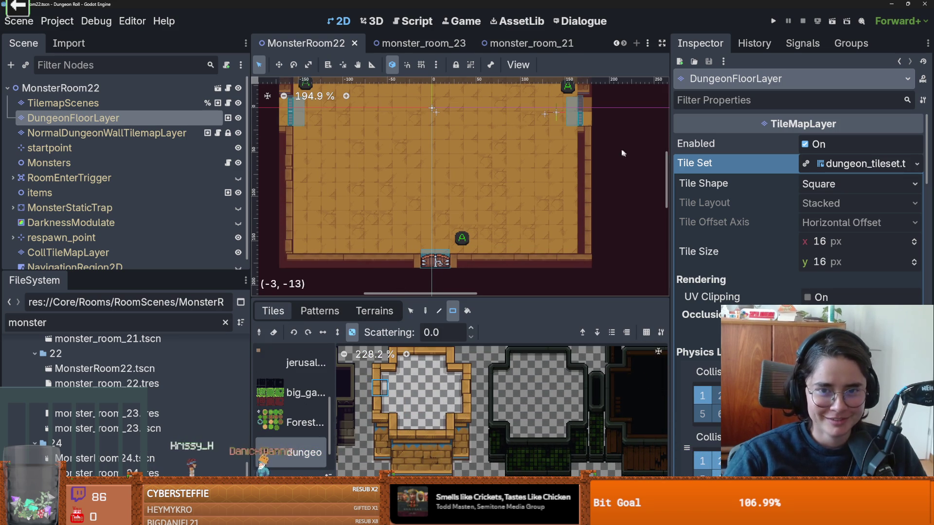
click(580, 133)
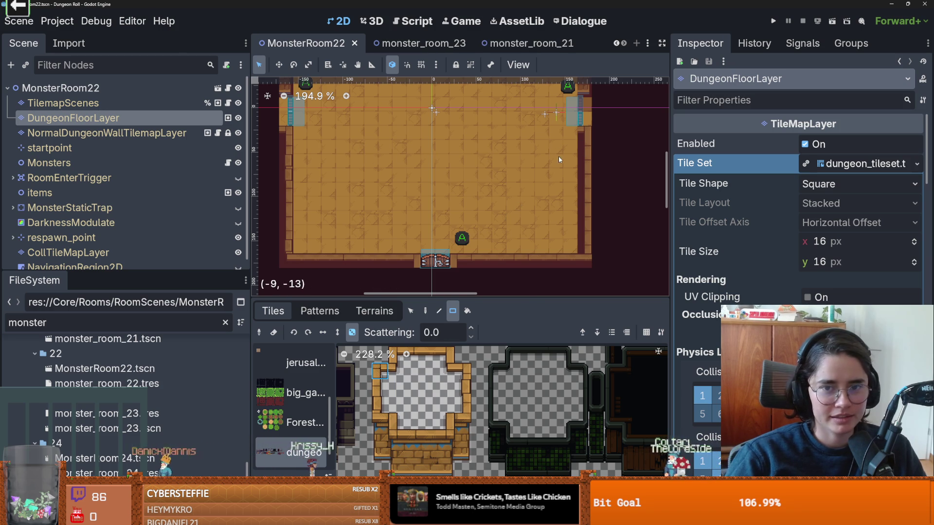
key(ctrl+s)
On the wall layer, paint two stacked wall tiles down the right wall and save MonsterRoom22.
click(116, 132)
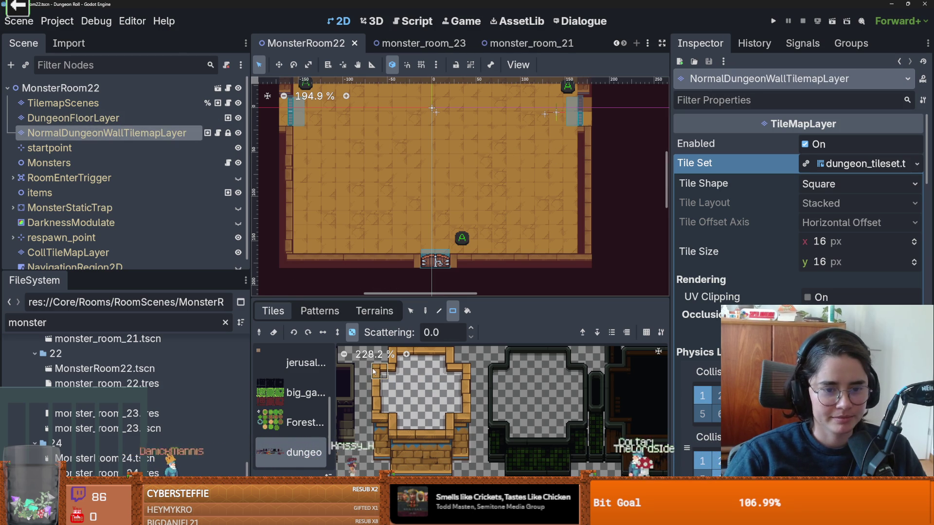
click(574, 141)
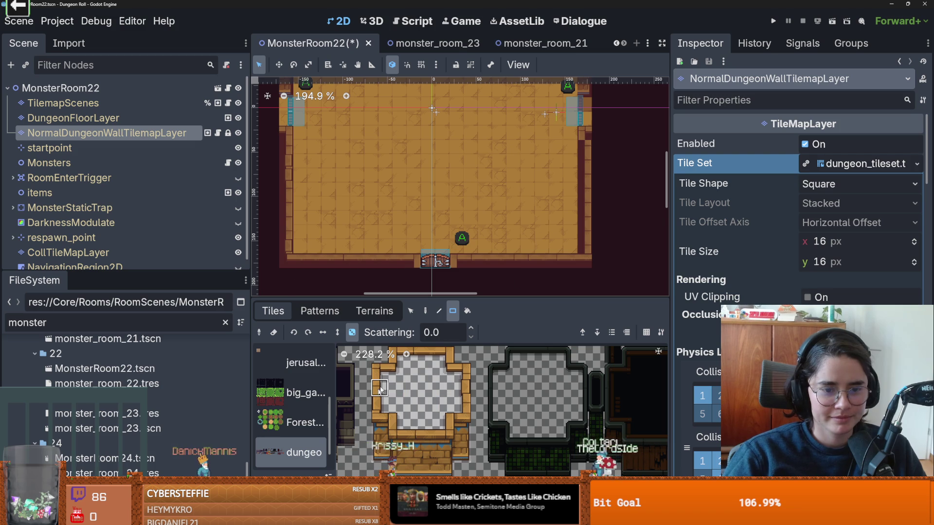
drag(380, 387, 379, 404)
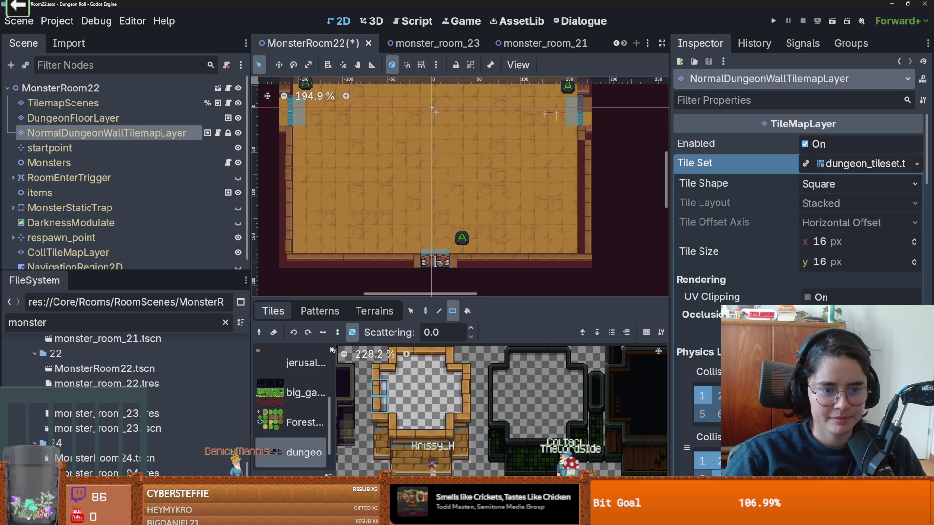
drag(587, 148, 587, 246)
click(396, 373)
scroll(438, 287, down, 3)
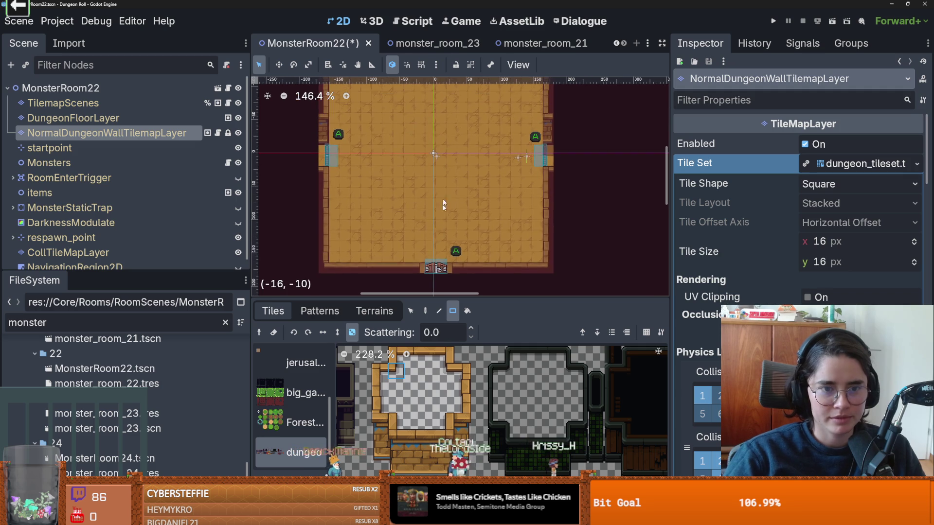
key(ctrl+s)
scroll(460, 191, down, 3)
scroll(461, 187, up, 5)
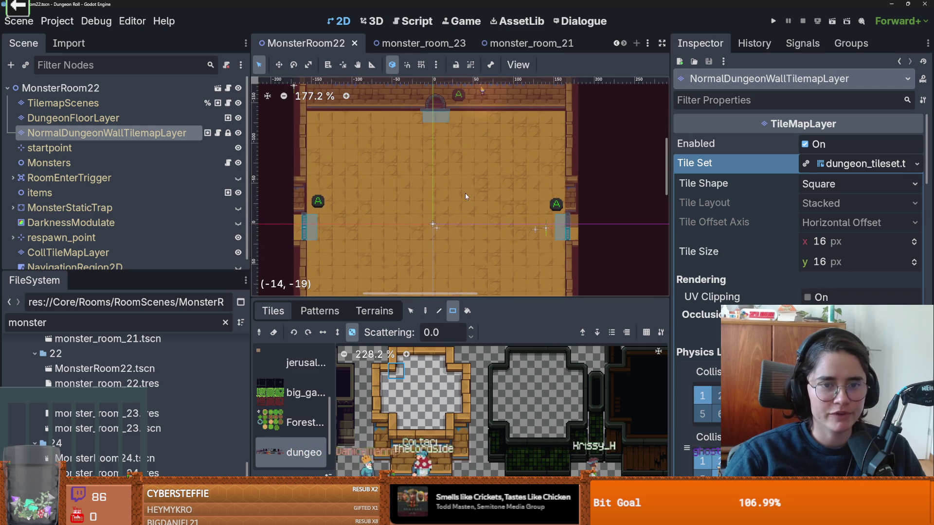
drag(442, 302, 440, 146)
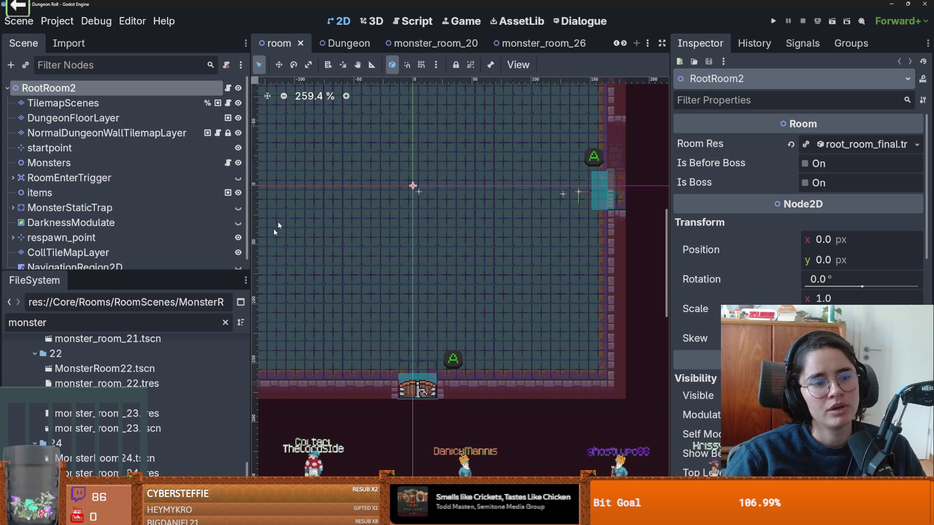
click(103, 132)
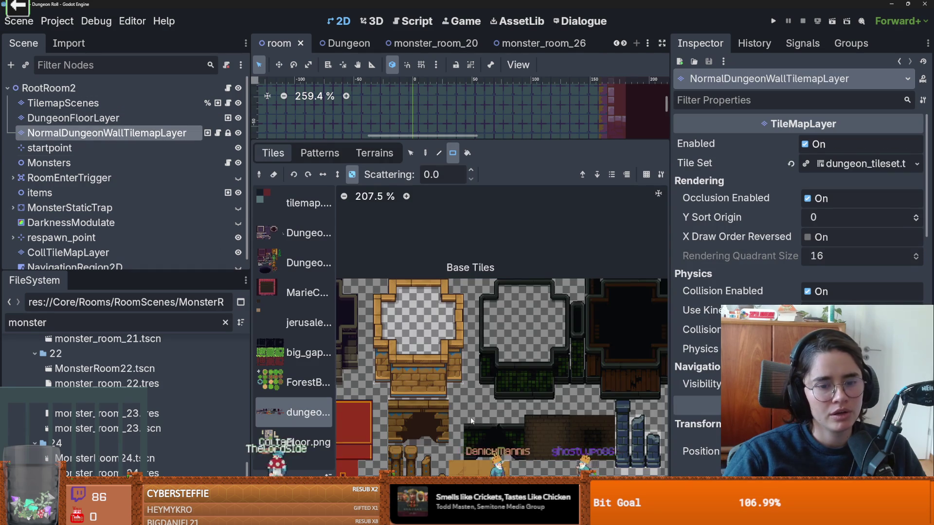
drag(390, 366, 532, 354)
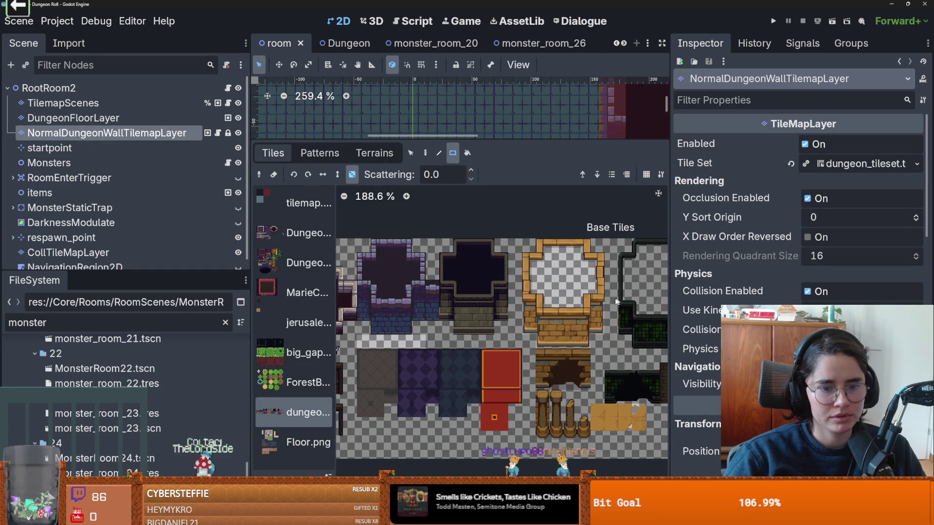
click(374, 152)
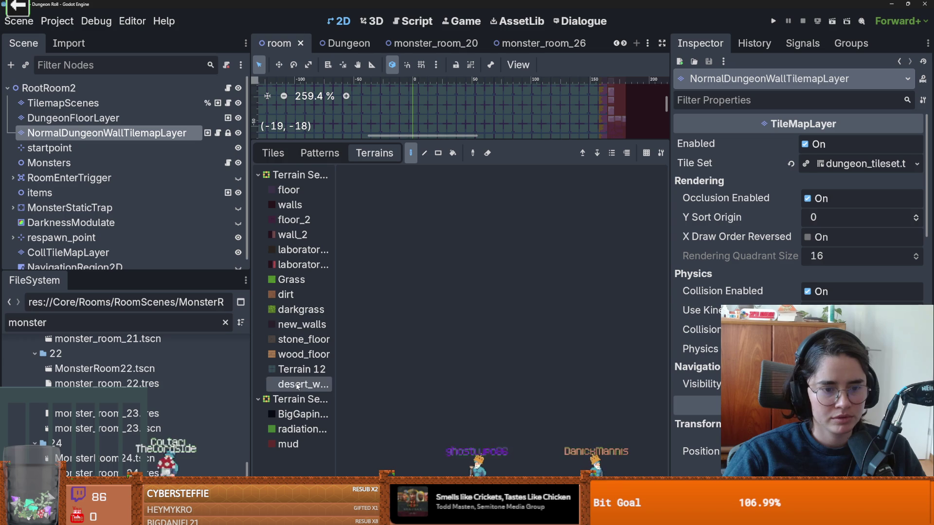
click(73, 118)
click(107, 132)
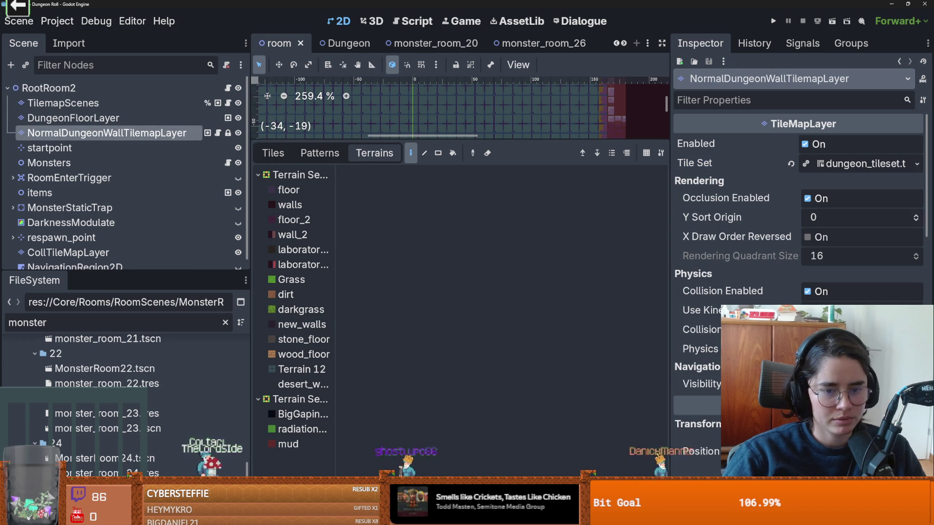
click(467, 518)
Inspect the properties of the pillar tiles in the dungeon atlas, ending on the broken pillar.
scroll(533, 224, up, 3)
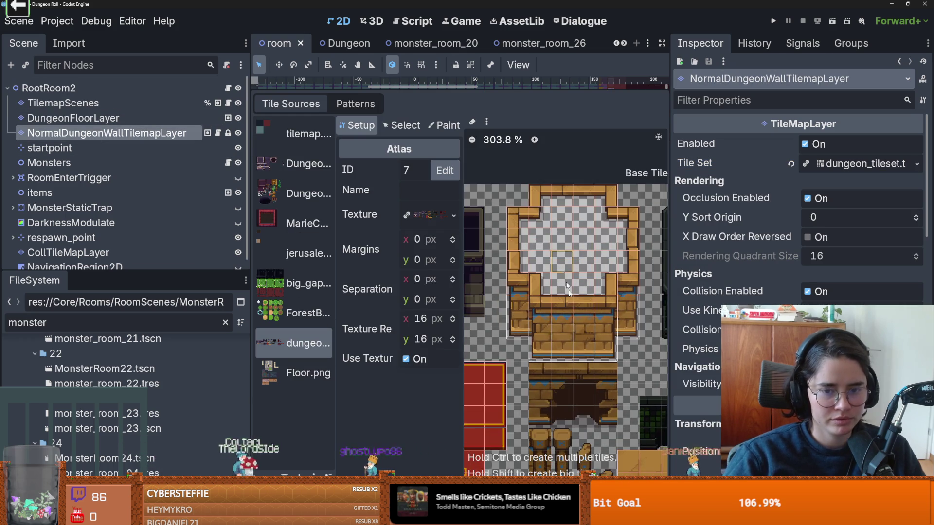
scroll(509, 267, up, 2)
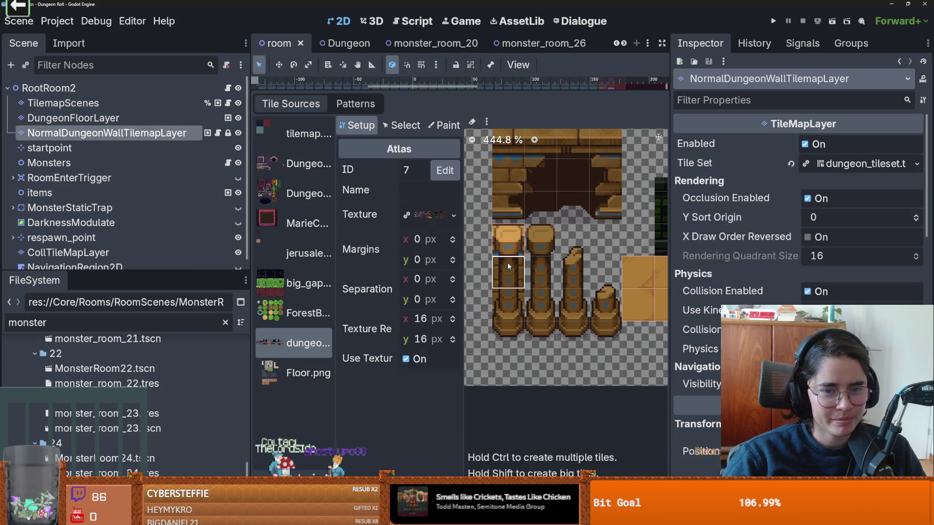
click(400, 125)
click(511, 292)
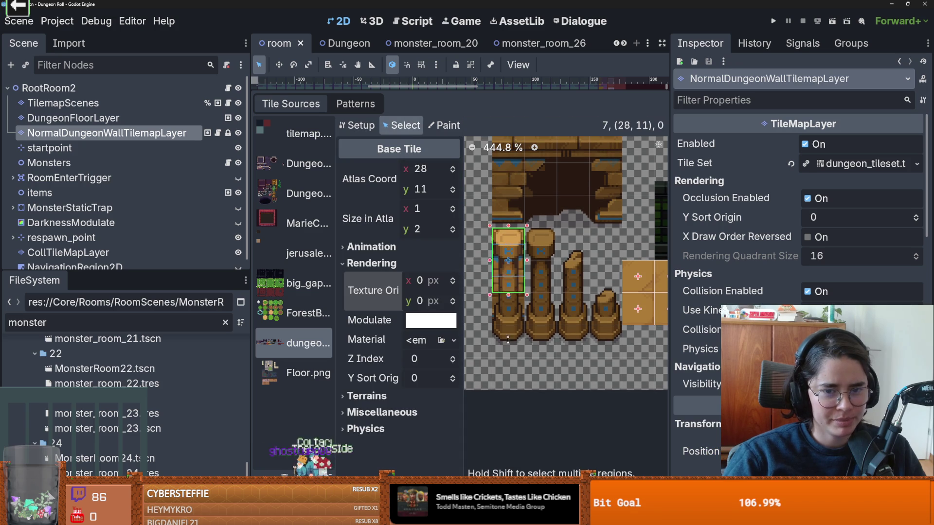
click(539, 245)
click(540, 277)
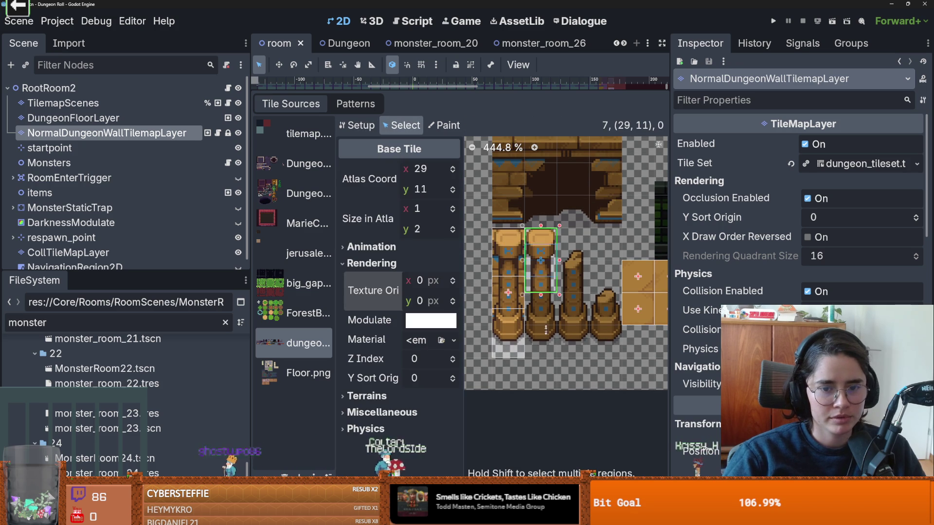
click(540, 360)
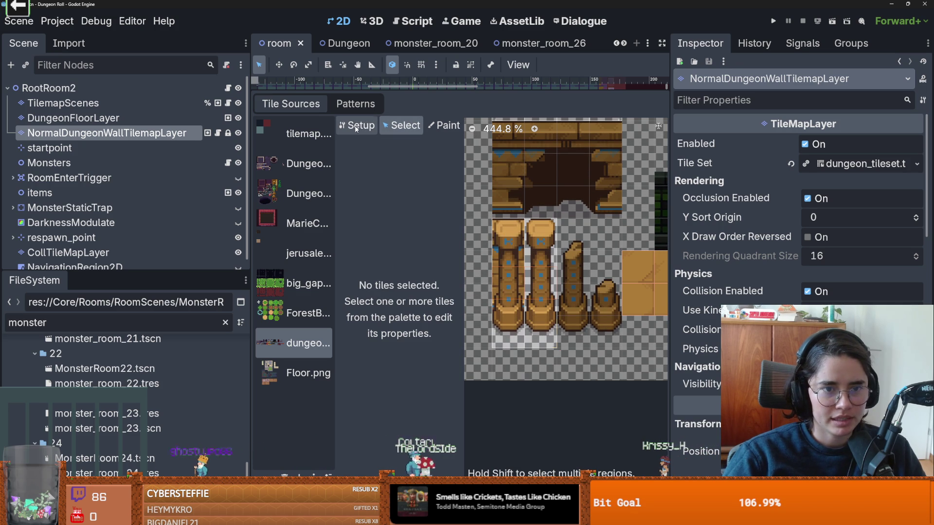
click(576, 243)
click(575, 243)
click(575, 243)
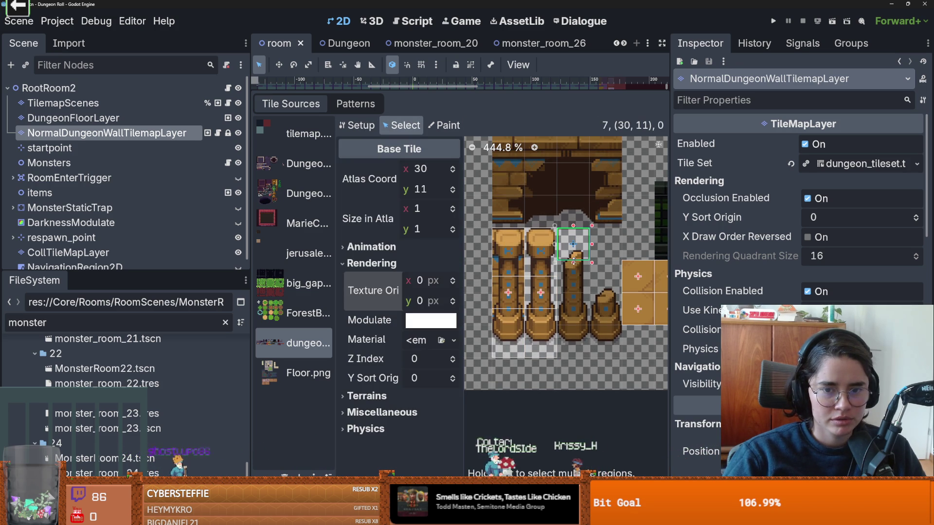
Extend the short pillar tile at (31,12) to a 1×3 size in the atlas.
click(358, 125)
click(402, 125)
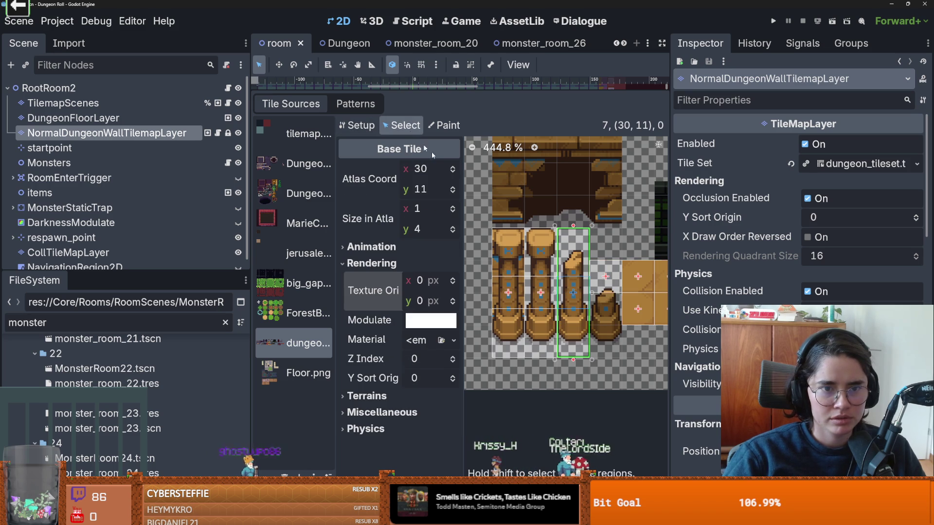
click(605, 276)
drag(606, 302, 607, 360)
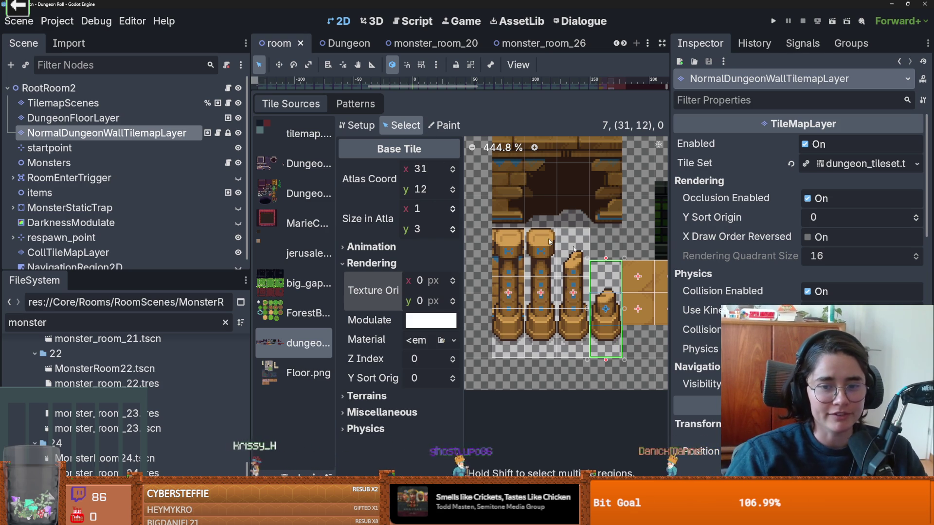
click(553, 487)
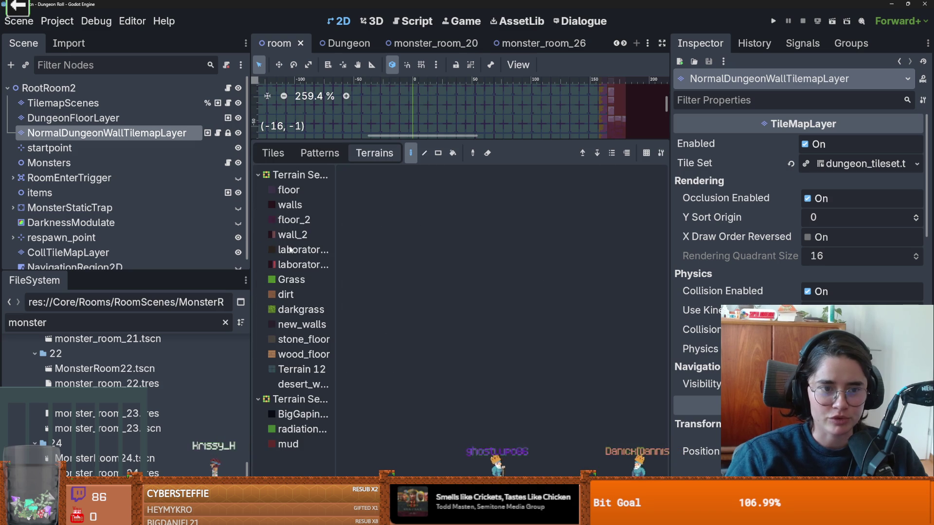
Select the TilemapScenes layer, show its Gold_Piles scene tiles, and resize the left dock and scene tree.
click(73, 118)
click(107, 133)
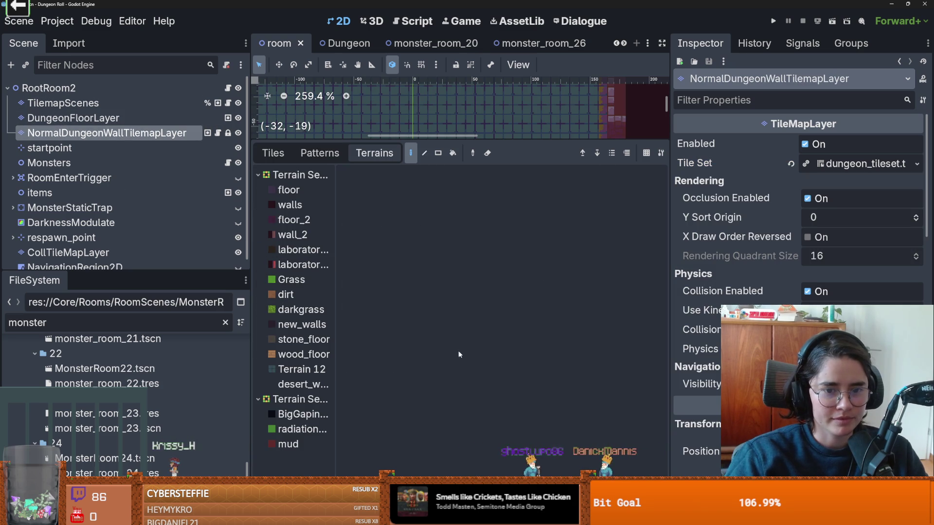
click(63, 103)
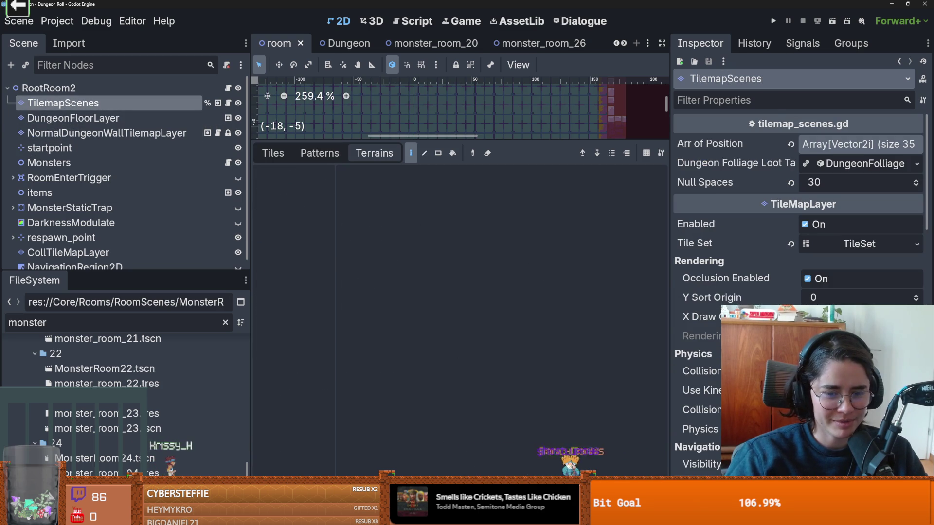
drag(230, 354, 105, 354)
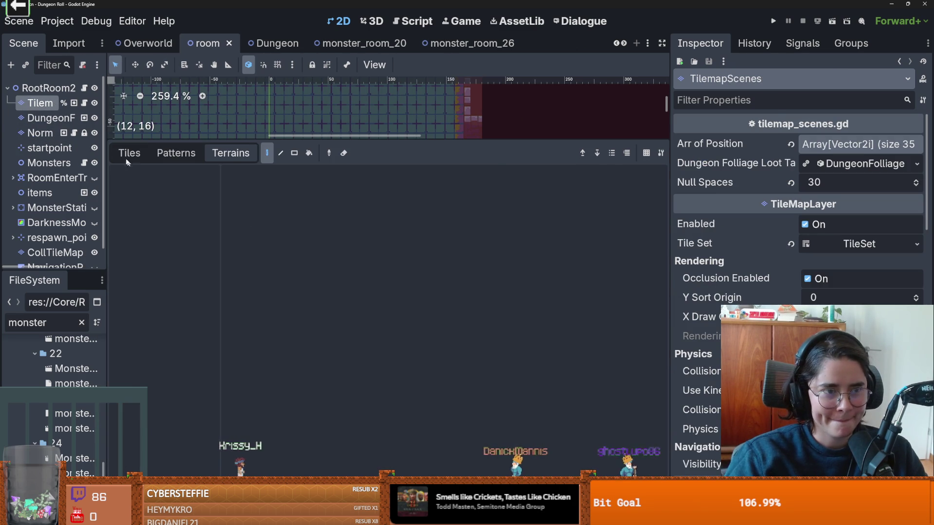
click(129, 154)
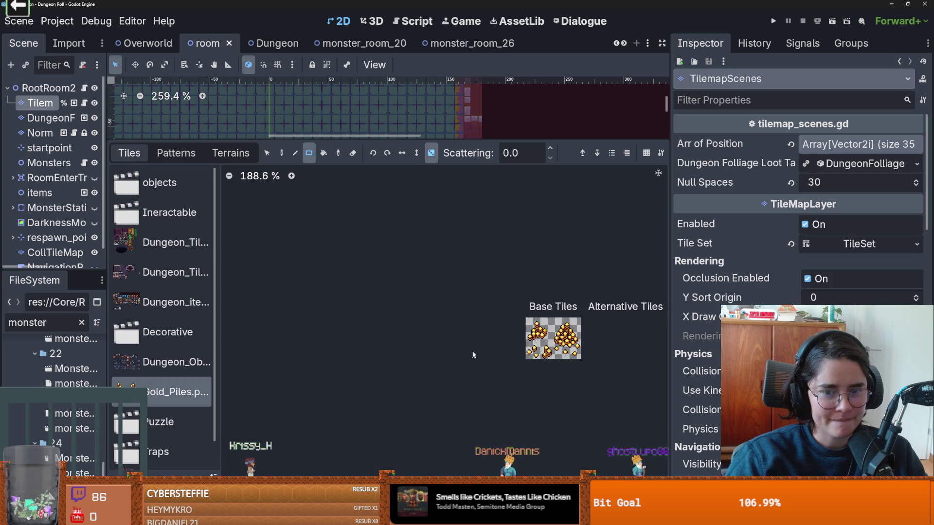
scroll(161, 341, down, 1)
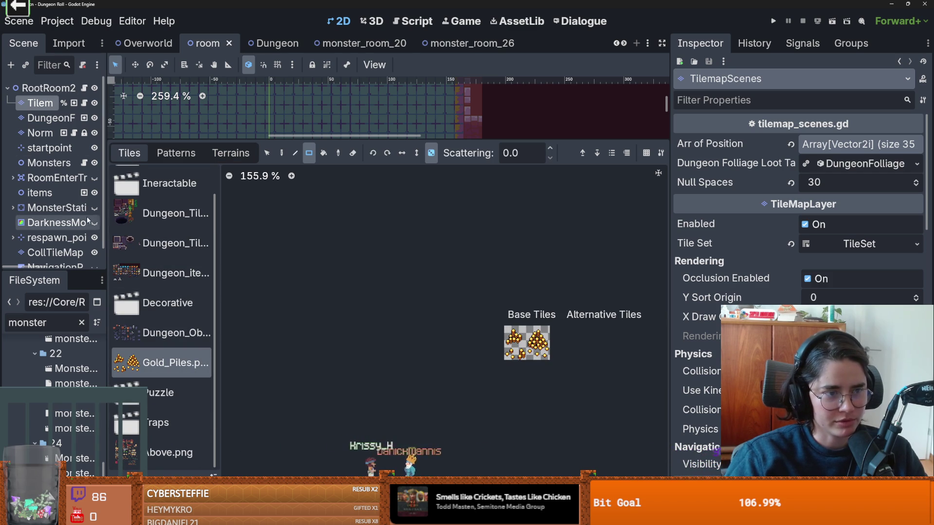
drag(107, 214, 148, 209)
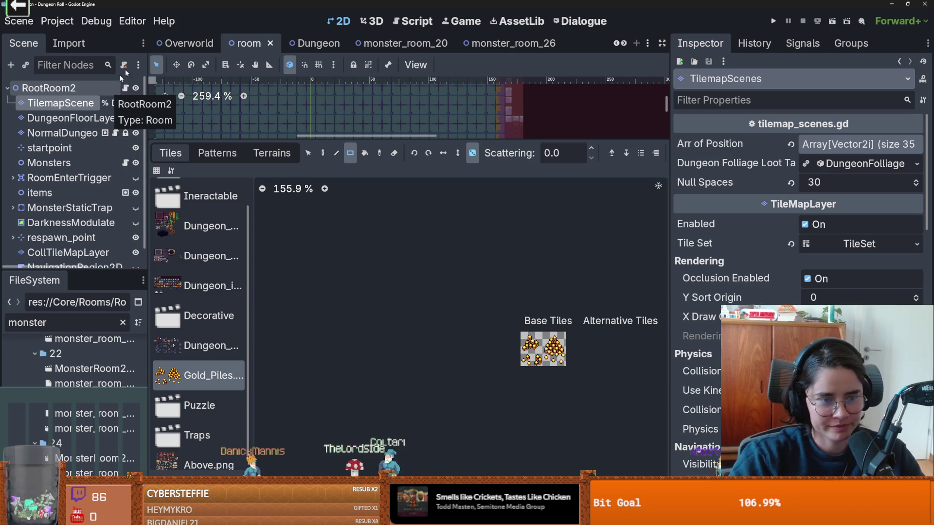
mouse_move(377, 139)
mouse_down()
mouse_move(378, 170)
mouse_move(378, 142)
mouse_up()
scroll(194, 292, down, 1)
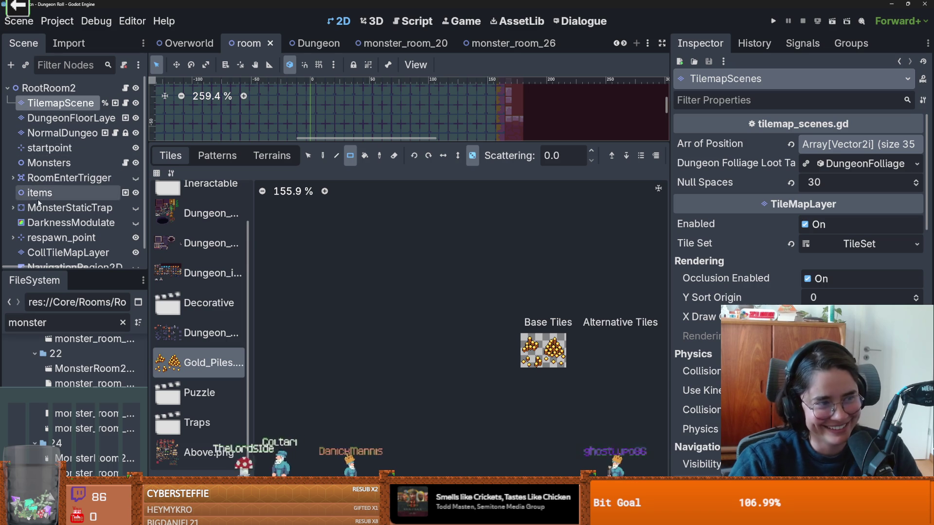
scroll(37, 204, down, 1)
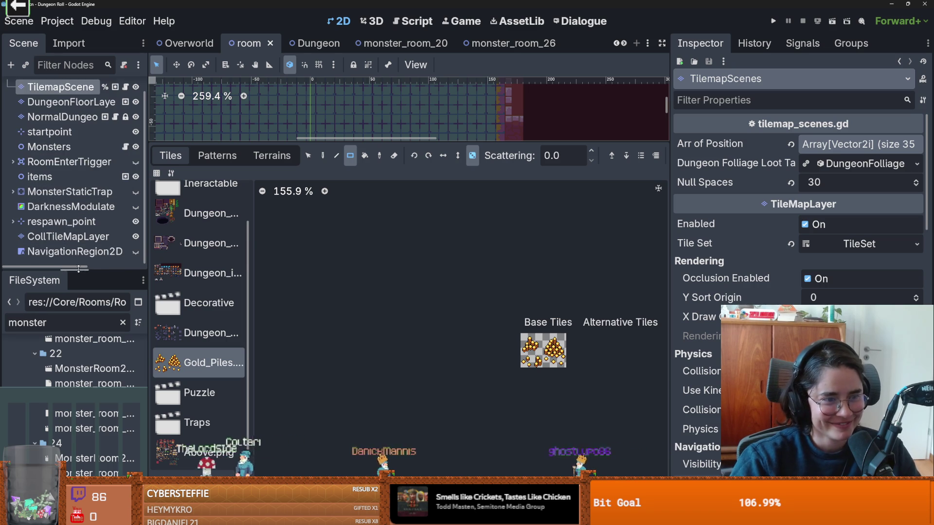
drag(78, 269, 91, 310)
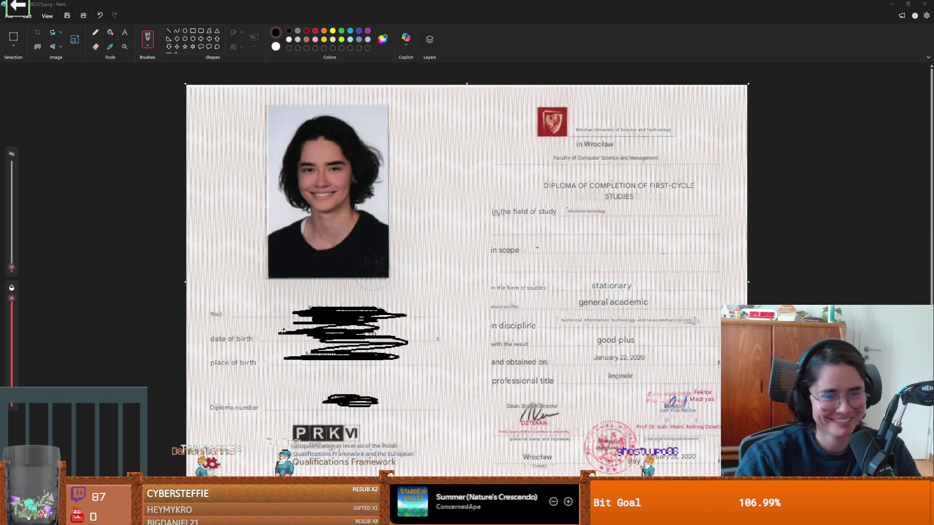
Draw an ellipse around 'engineer' on the diploma scan, then undo it.
scroll(411, 357, down, 2)
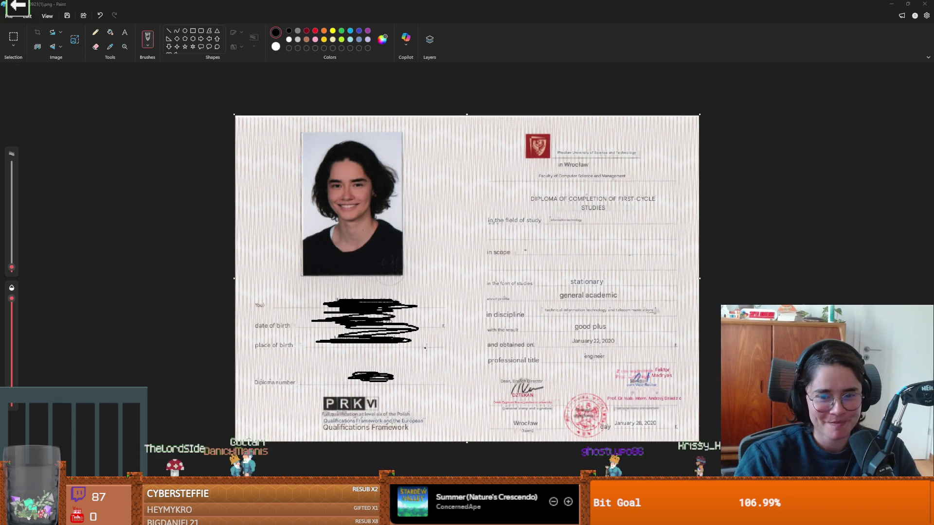
scroll(496, 360, up, 3)
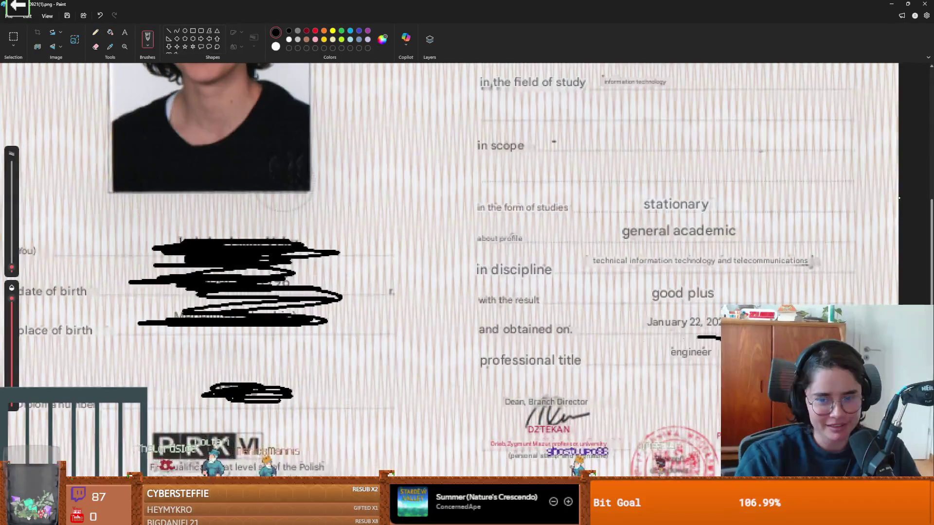
drag(718, 338, 721, 371)
key(ctrl+z)
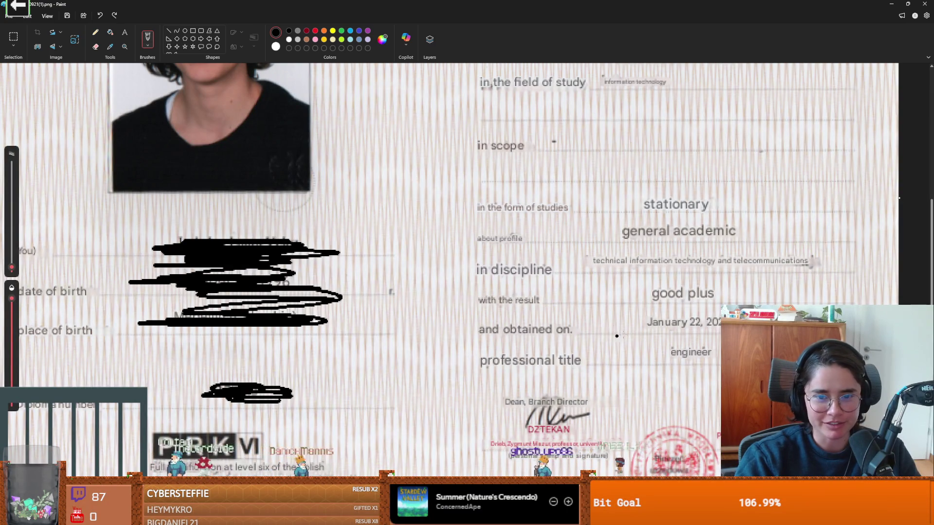
Cancel a screen snip and restore Paint to a smaller window over Godot.
scroll(607, 291, down, 5)
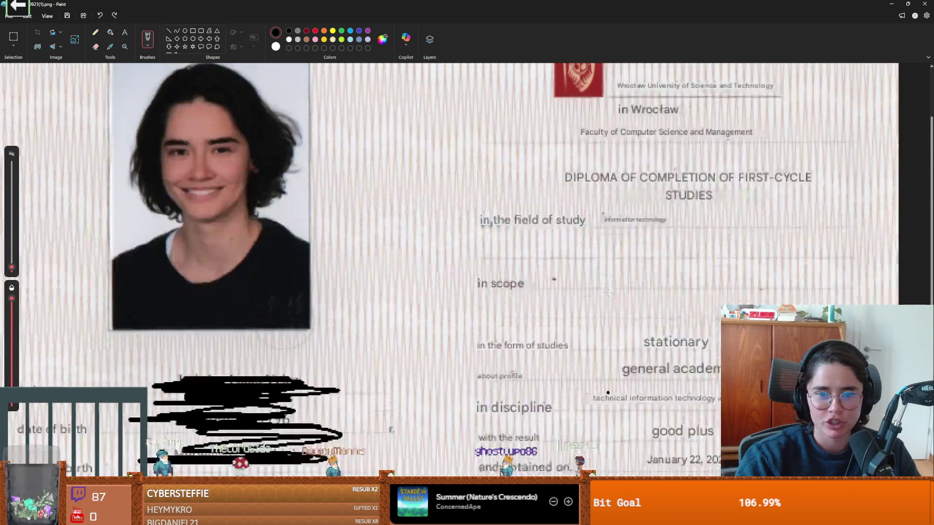
scroll(608, 292, down, 2)
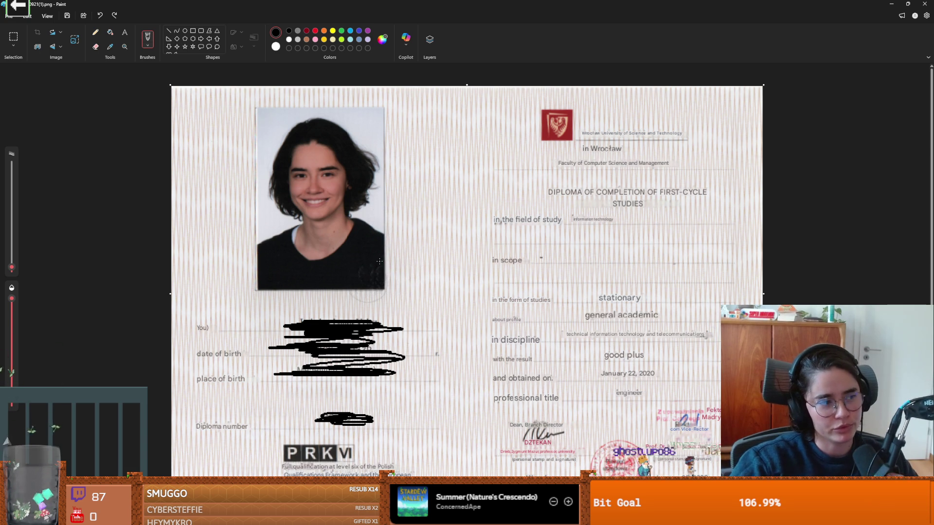
key(super+shift+s)
click(451, 82)
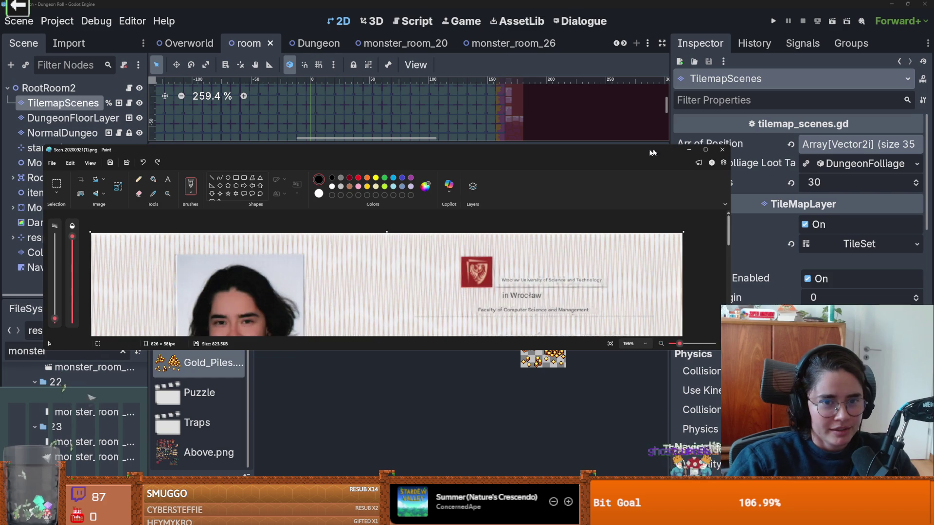
Close Paint without saving, enlarge the room view, and save the current Godot scene.
click(722, 151)
click(387, 269)
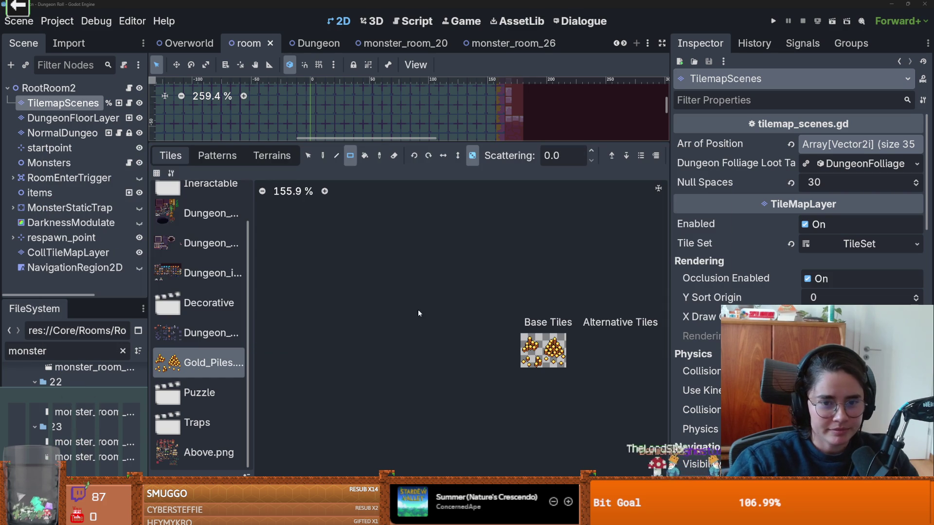
drag(401, 141, 400, 388)
key(ctrl+s)
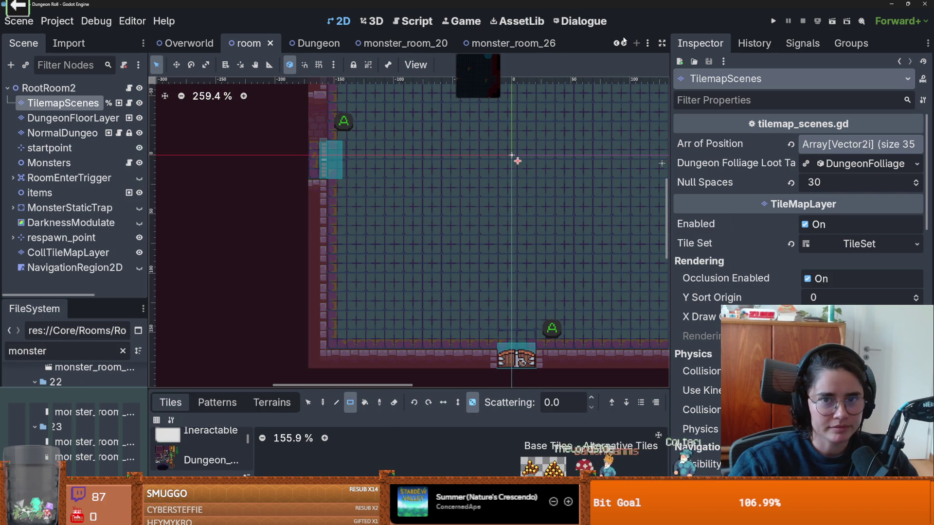
Scroll through the open scene tabs and switch to the MonsterRoom22 scene.
click(625, 45)
click(624, 45)
click(625, 45)
click(625, 45)
click(625, 45)
click(625, 46)
click(625, 46)
click(625, 45)
click(625, 45)
click(624, 45)
click(625, 46)
click(624, 45)
click(625, 45)
click(467, 43)
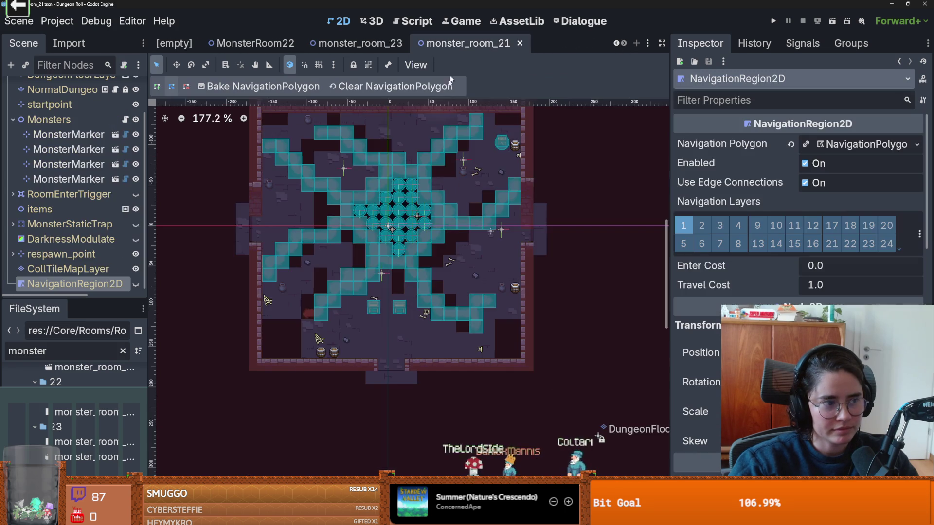
scroll(415, 223, up, 2)
key(ctrl+shift+Tab)
key(ctrl+shift+Tab)
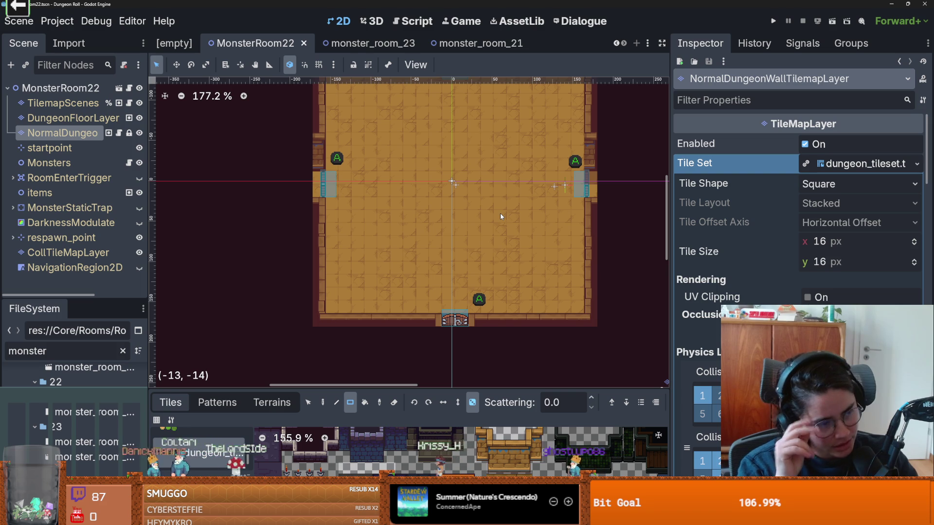
Pan to the top wall, enlarge the tile palette, and undo a misplaced wall tile.
drag(487, 272, 421, 318)
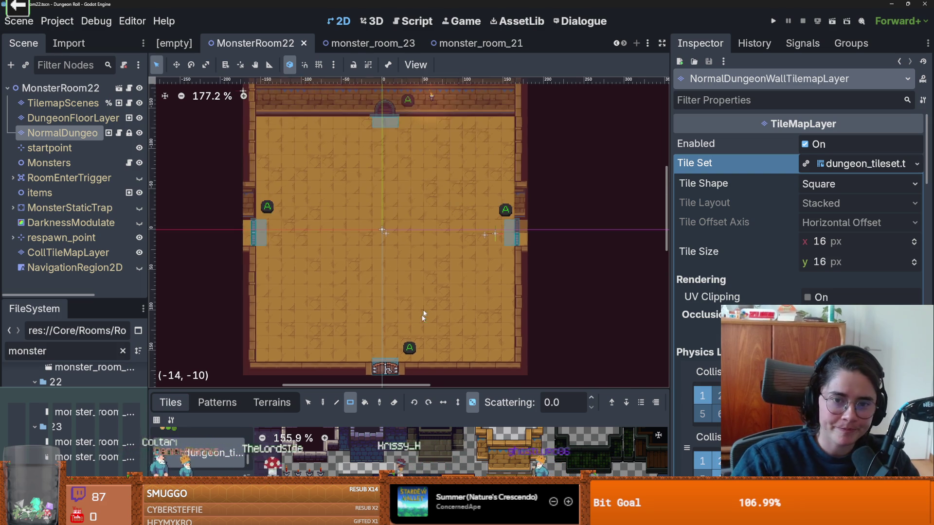
scroll(428, 340, up, 4)
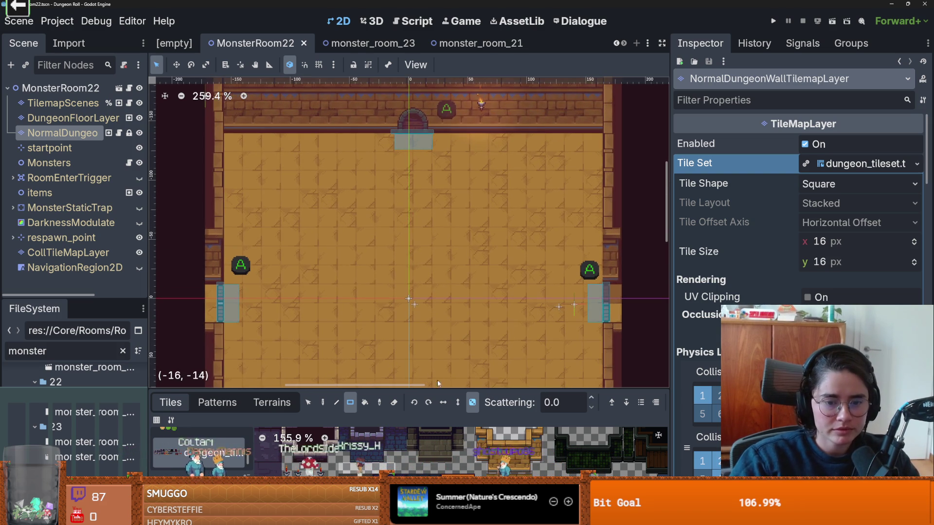
drag(483, 388, 206, 224)
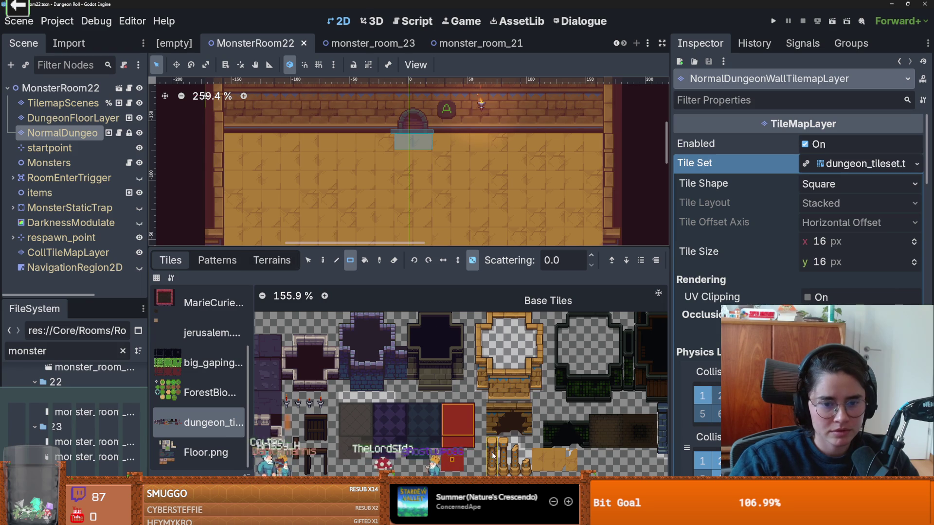
click(248, 118)
key(ctrl+z)
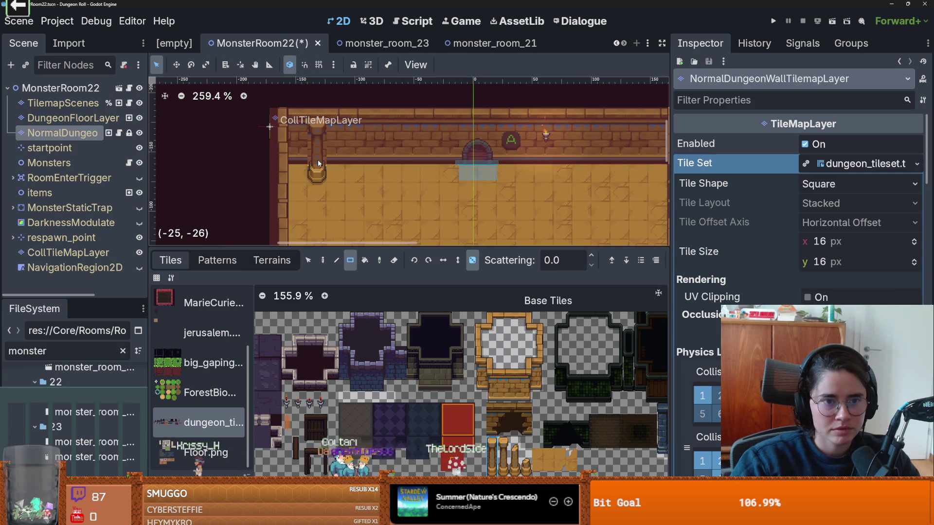
Place a pillar near the top-left of the top wall, undoing and redoing it to confirm placement.
scroll(314, 147, up, 2)
click(316, 163)
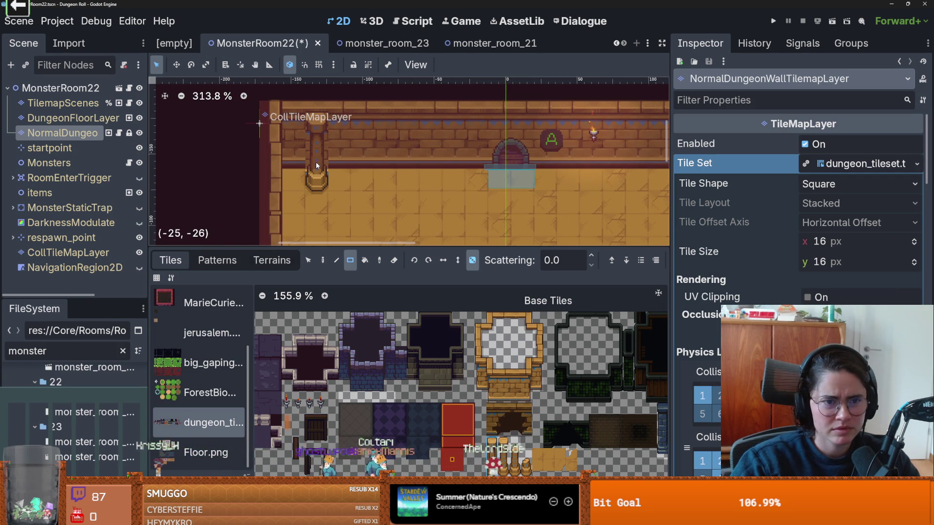
mouse_move(317, 148)
mouse_down()
mouse_move(321, 131)
mouse_move(320, 151)
mouse_up()
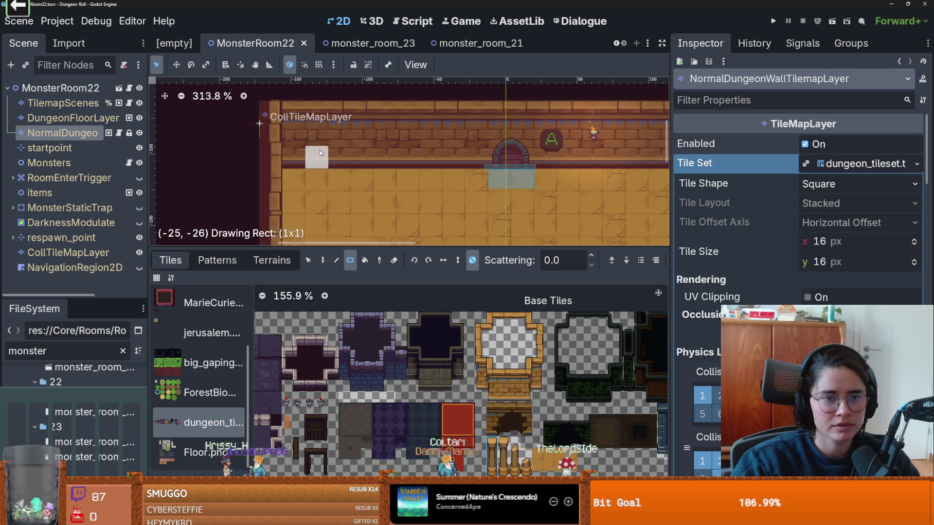
key(ctrl+z)
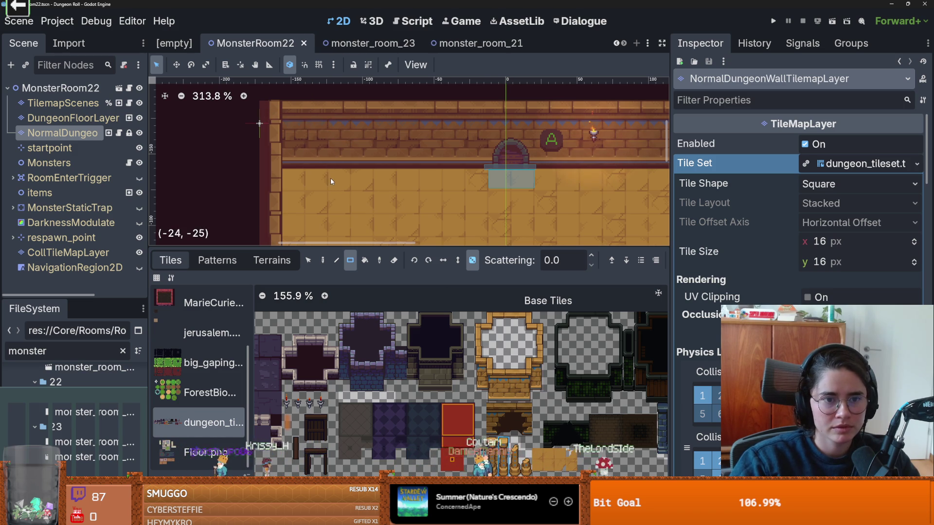
key(ctrl+shift+z)
scroll(331, 177, down, 4)
scroll(468, 152, right, 2)
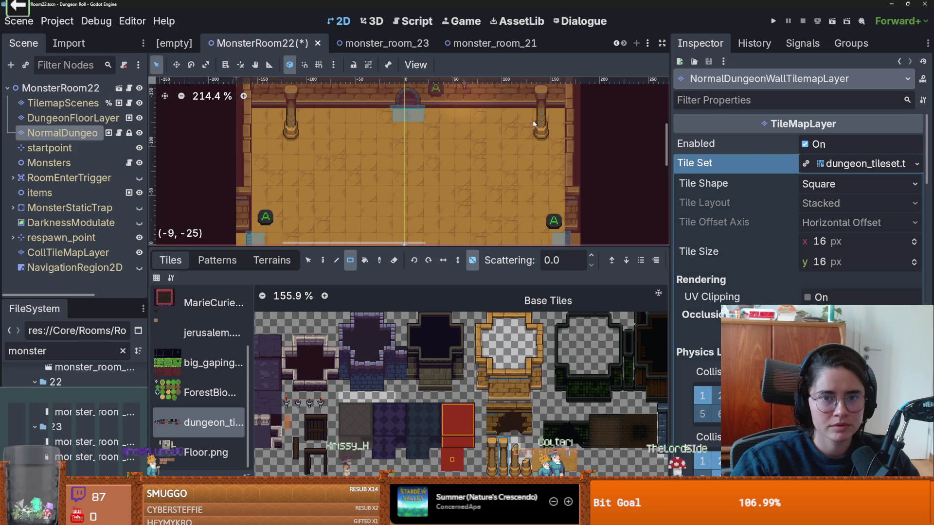
scroll(456, 147, down, 2)
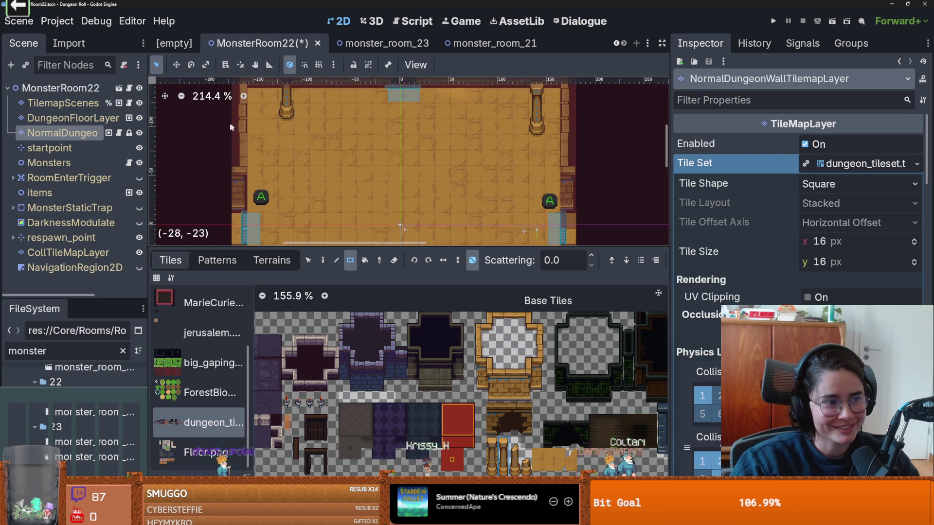
scroll(309, 180, up, 4)
scroll(309, 180, left, 4)
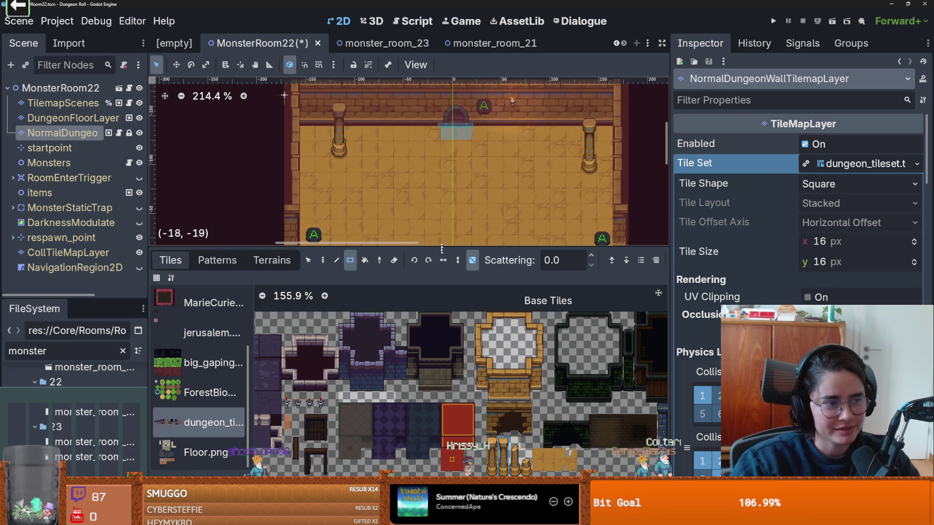
mouse_move(434, 247)
mouse_down()
mouse_move(434, 173)
mouse_move(434, 240)
mouse_up()
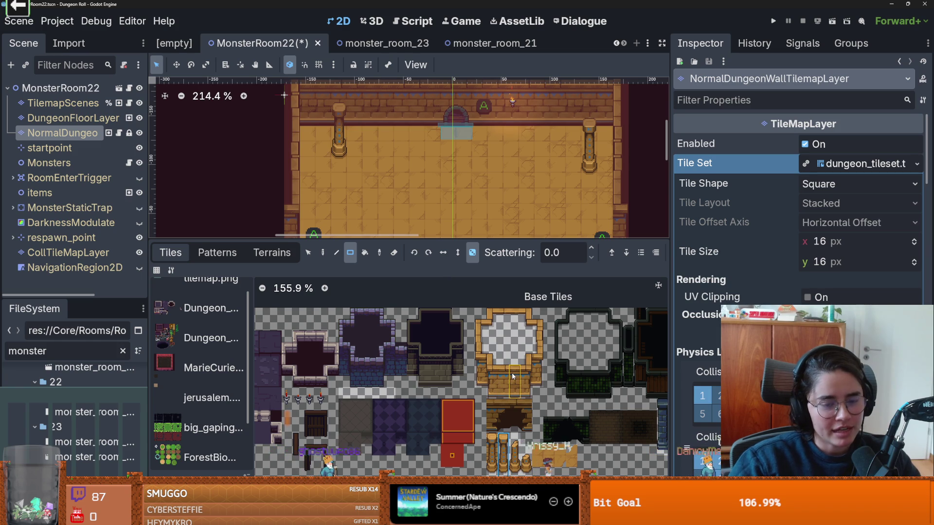
mouse_move(512, 373)
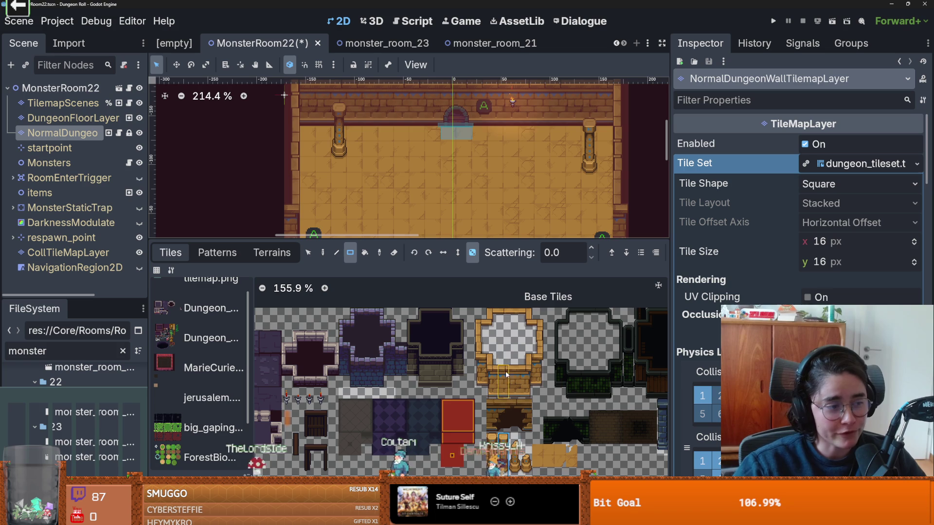
mouse_move(446, 239)
mouse_down()
mouse_move(448, 379)
mouse_move(447, 361)
mouse_up()
Zoom and pan the room view, save MonsterRoom22, then switch to the Firefox image results.
scroll(450, 284, down, 4)
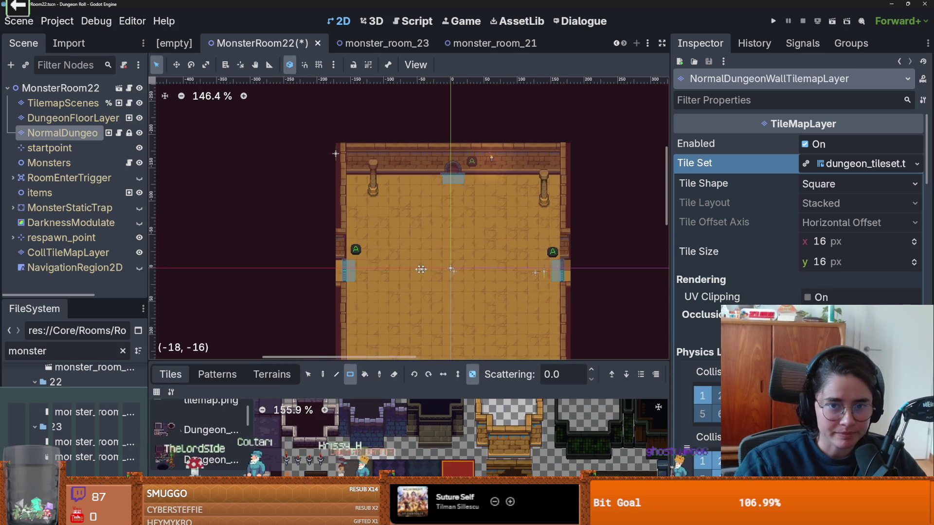
scroll(507, 189, up, 1)
scroll(508, 428, down, 3)
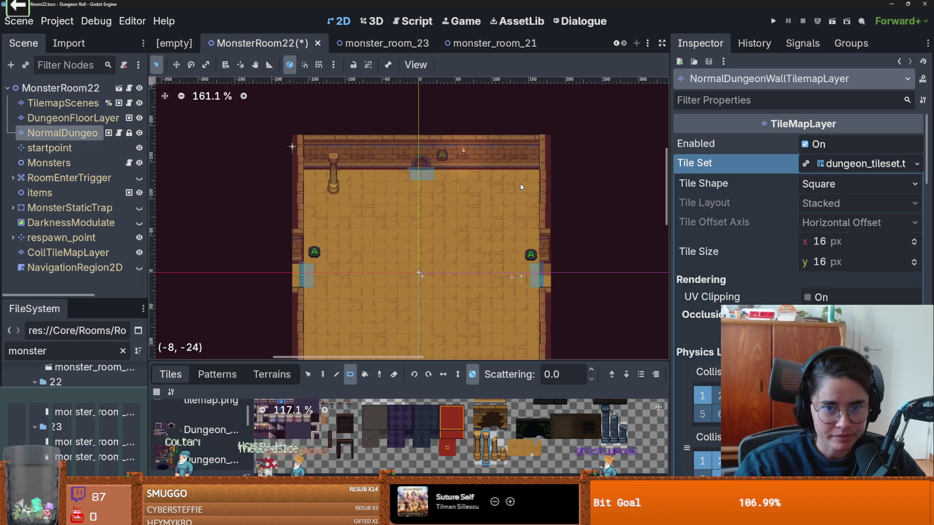
scroll(518, 197, up, 1)
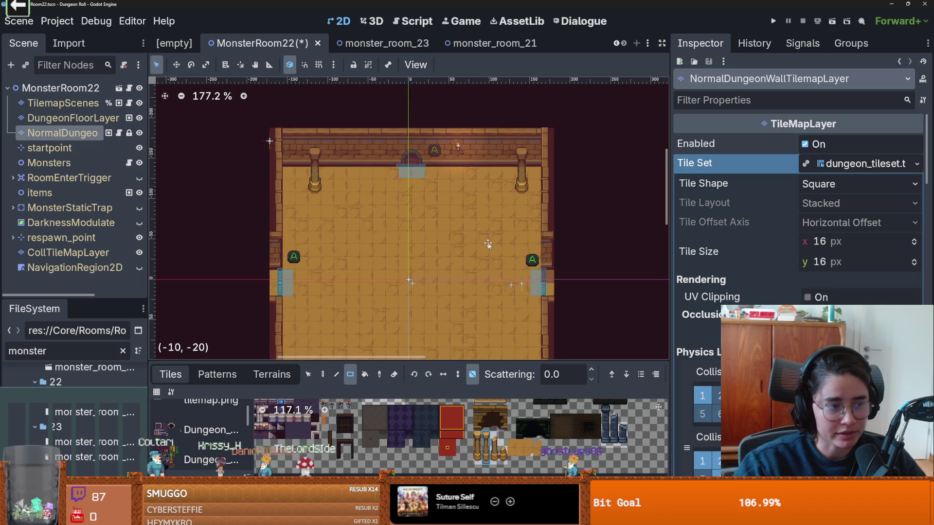
drag(487, 242, 492, 192)
key(ctrl+s)
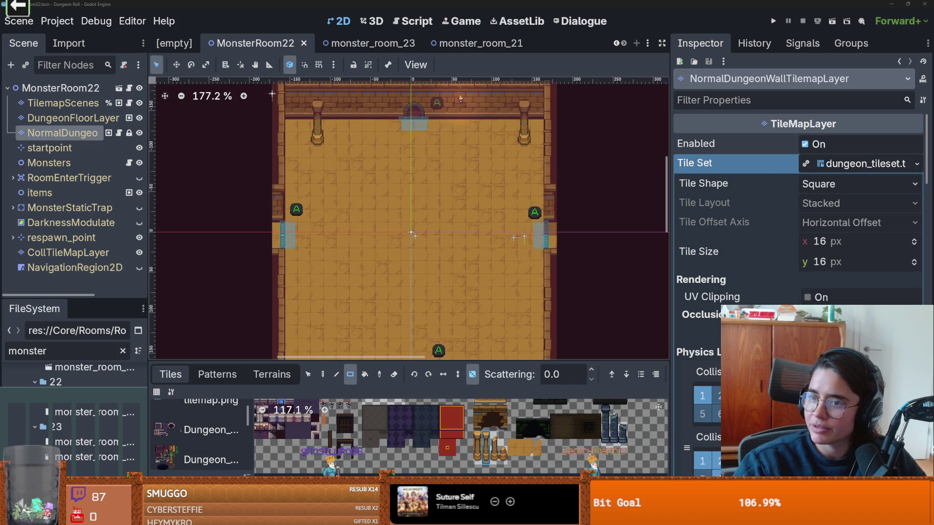
key(alt+Tab)
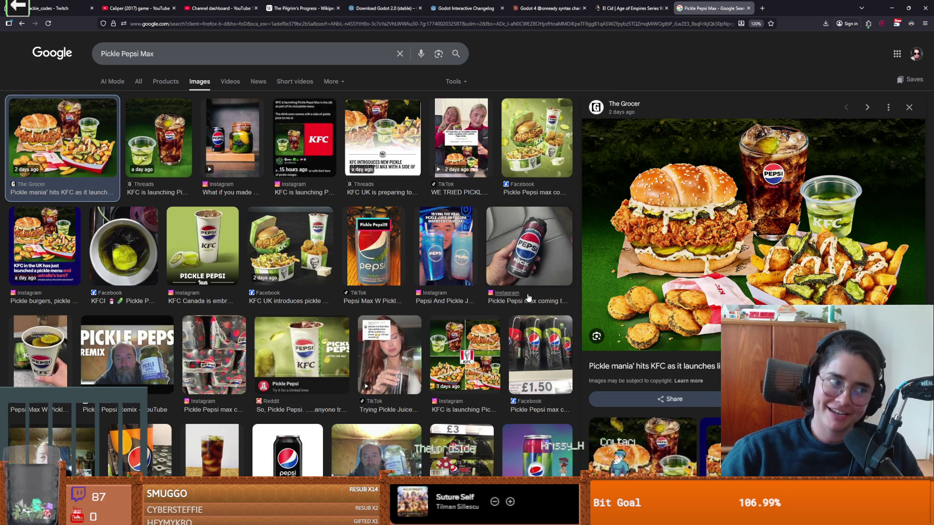
Switch from Firefox back to the Godot editor showing MonsterRoom22.
key(alt+Tab)
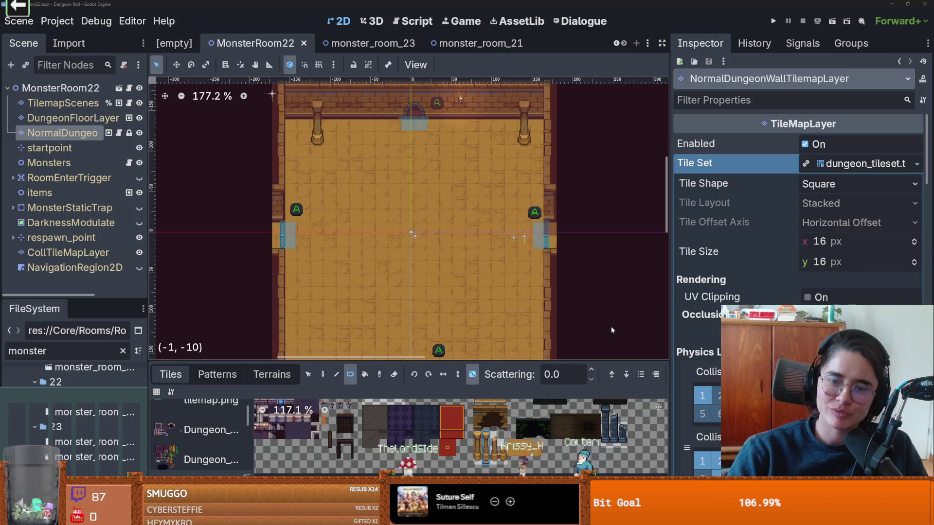
Place pillar tiles near the bottom-right and bottom-left of the bottom wall, saving MonsterRoom22.
key(ctrl+s)
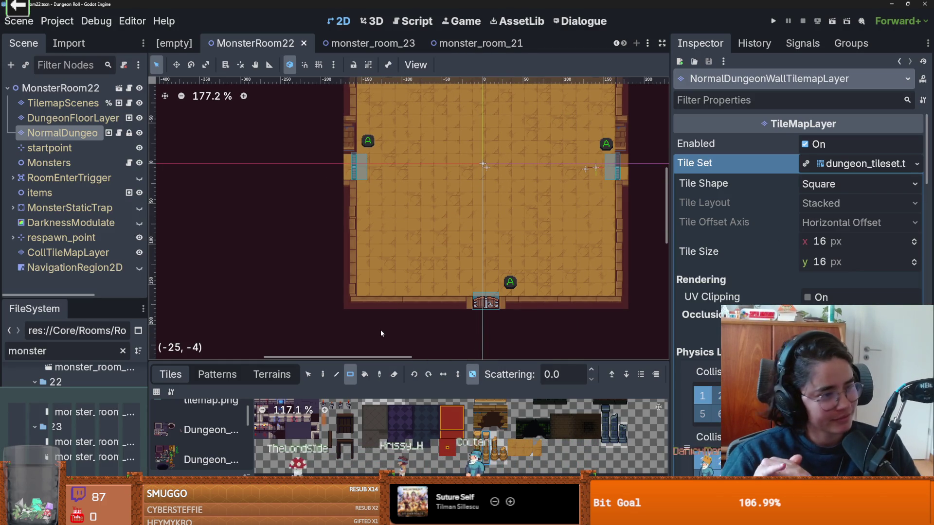
drag(428, 362, 428, 250)
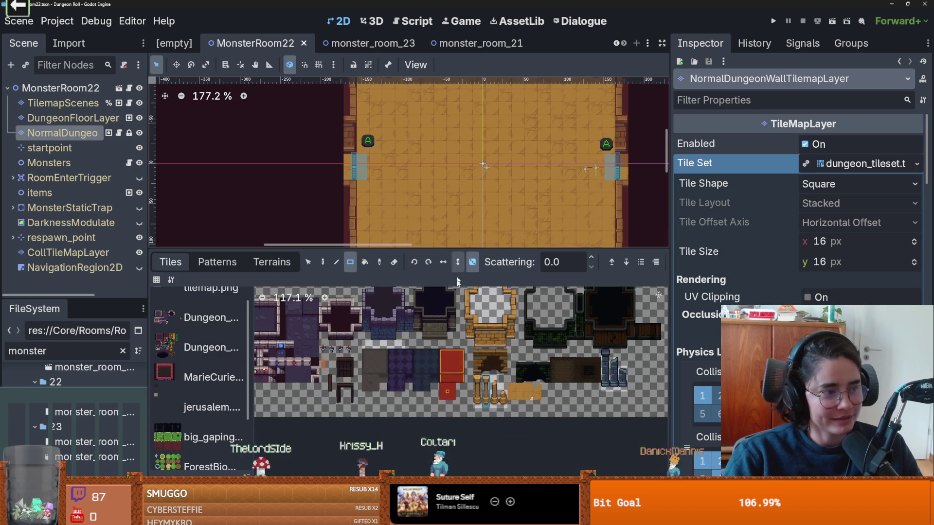
scroll(475, 410, up, 1)
scroll(482, 194, down, 3)
drag(545, 265, 545, 346)
click(584, 180)
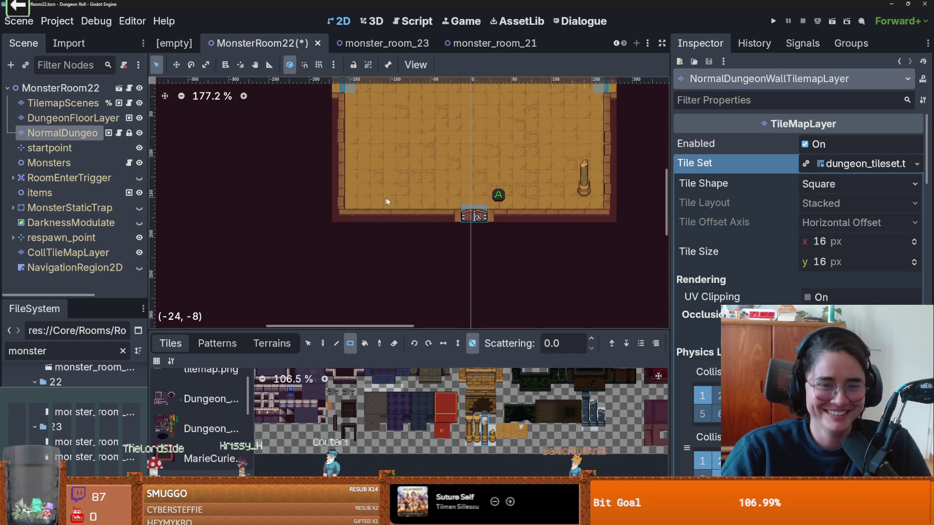
click(493, 436)
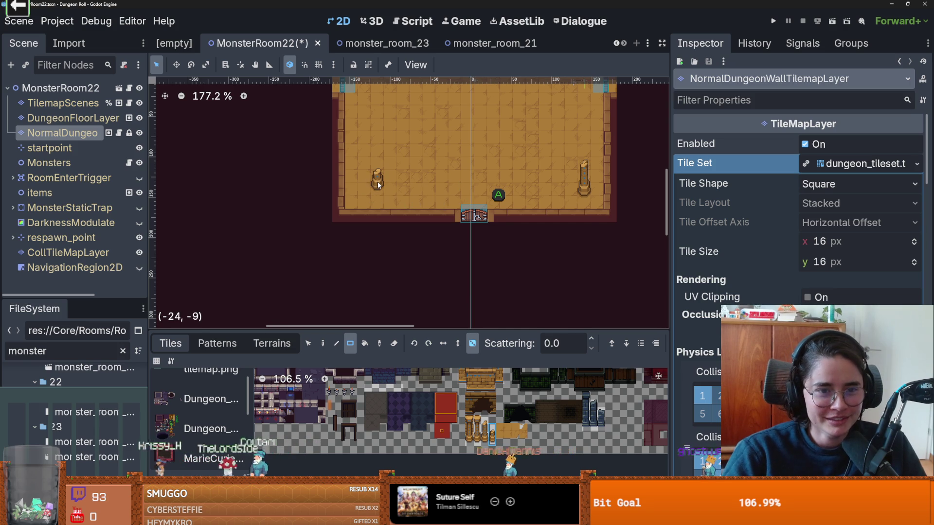
key(ctrl+s)
scroll(466, 197, down, 3)
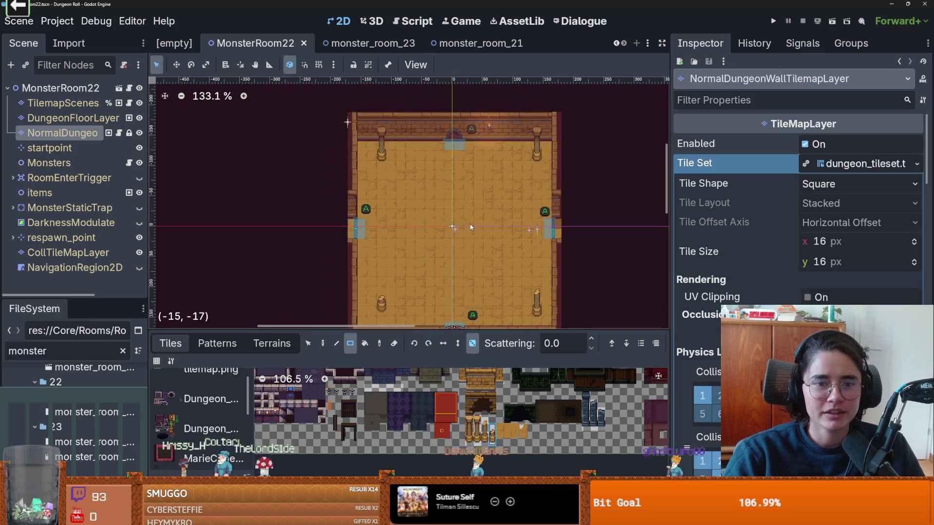
scroll(466, 197, up, 2)
key(ctrl+s)
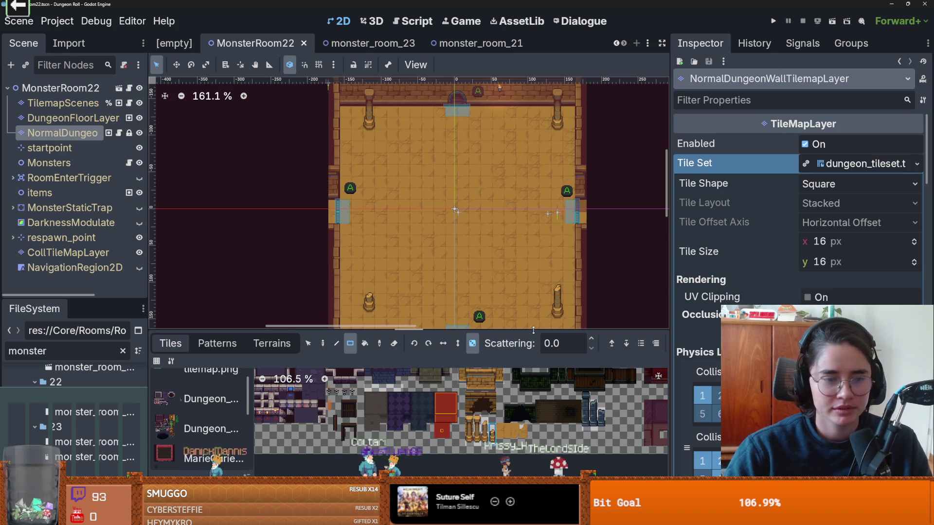
drag(533, 334, 533, 384)
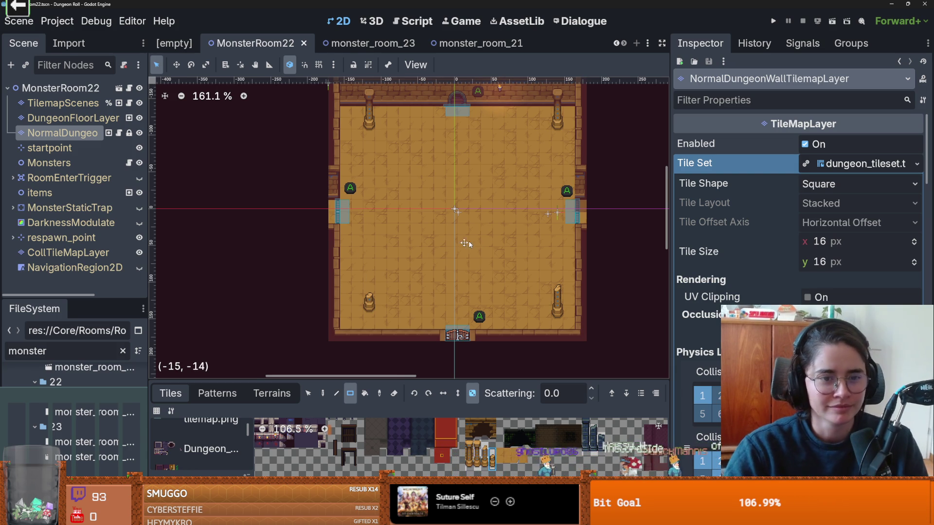
Adjust the tile palette panel height and save MonsterRoom22 one last time.
scroll(474, 244, right, 2)
scroll(457, 250, up, 1)
drag(465, 379, 472, 219)
scroll(509, 357, down, 2)
scroll(509, 357, up, 2)
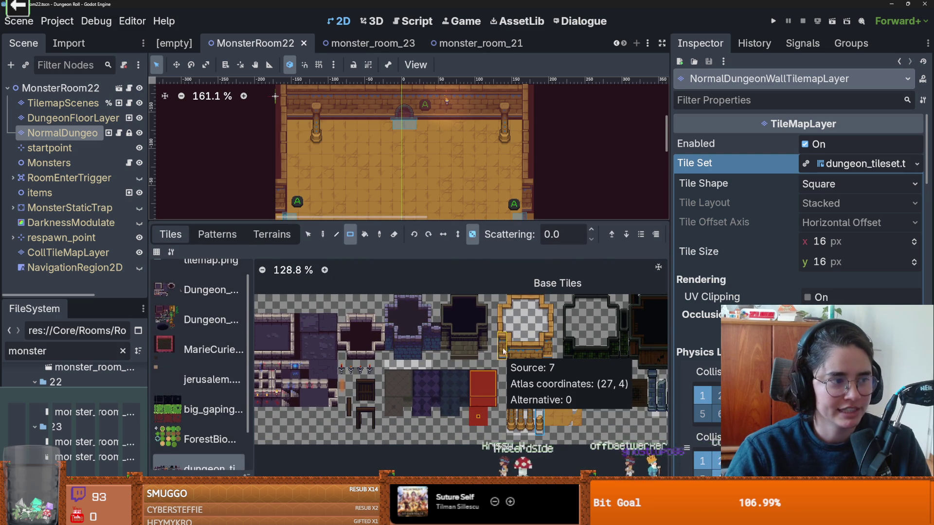
drag(440, 224, 435, 255)
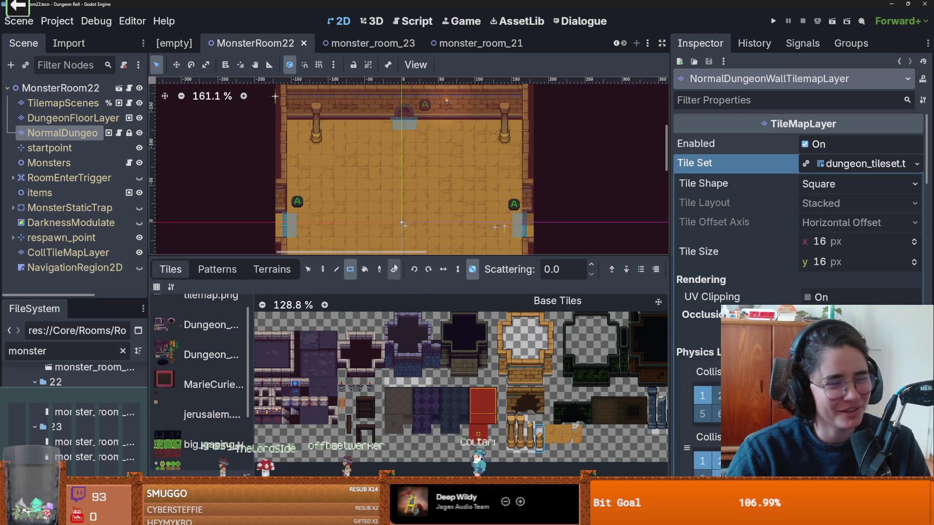
drag(401, 256, 400, 321)
scroll(374, 233, up, 2)
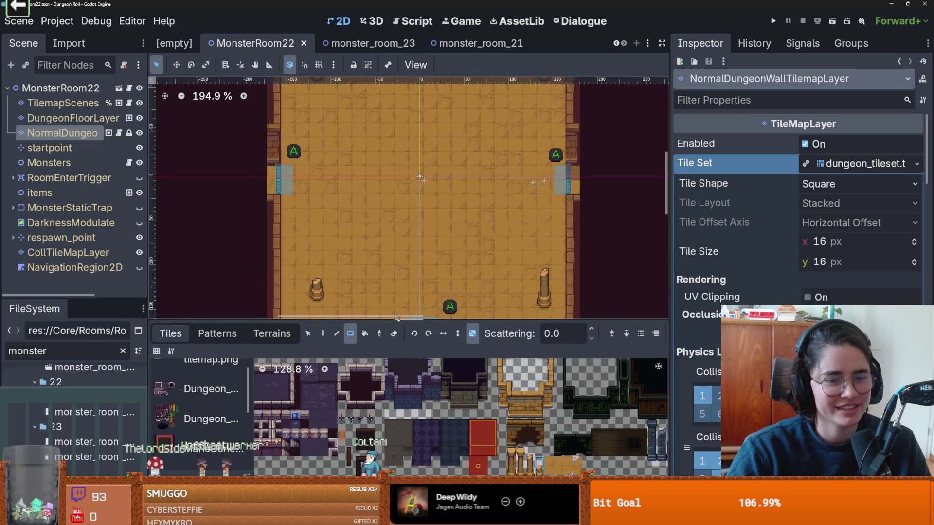
drag(392, 319, 394, 300)
scroll(409, 269, down, 2)
key(ctrl+s)
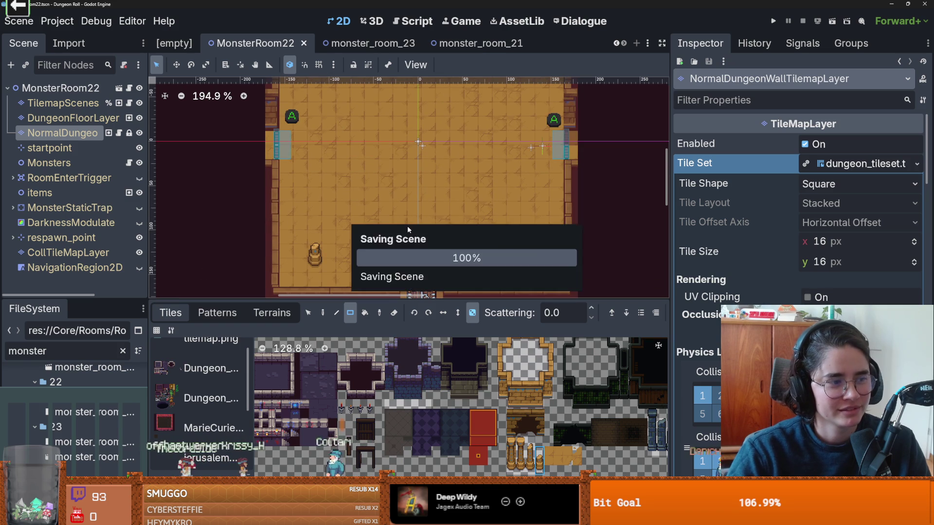
Restore the editor to a smaller window and close it, returning to the Project Manager.
scroll(412, 192, up, 1)
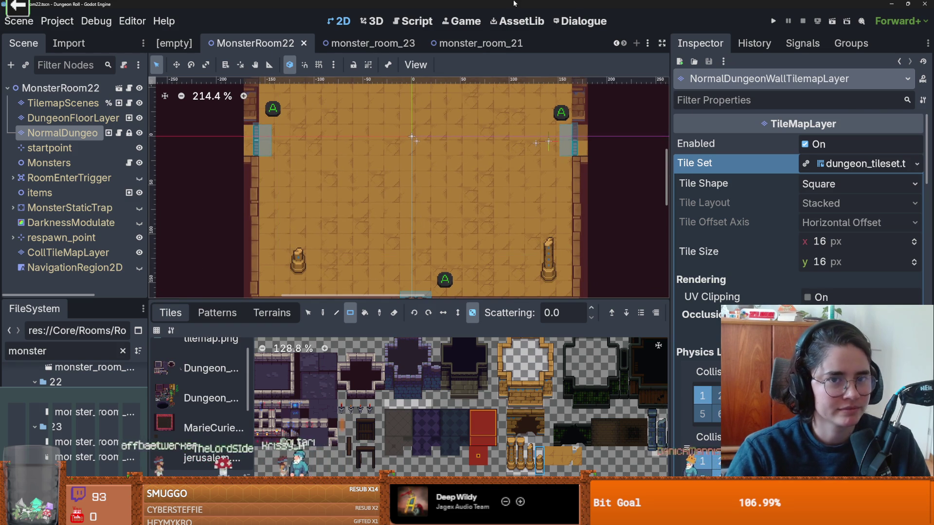
click(908, 4)
click(647, 168)
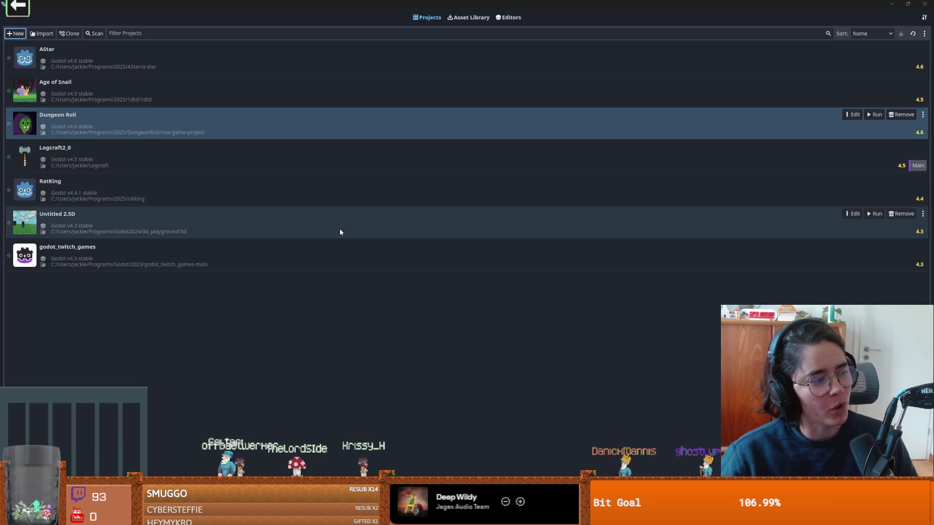
Start a new project, type 'To', randomize the name twice, and browse for the project path.
click(15, 33)
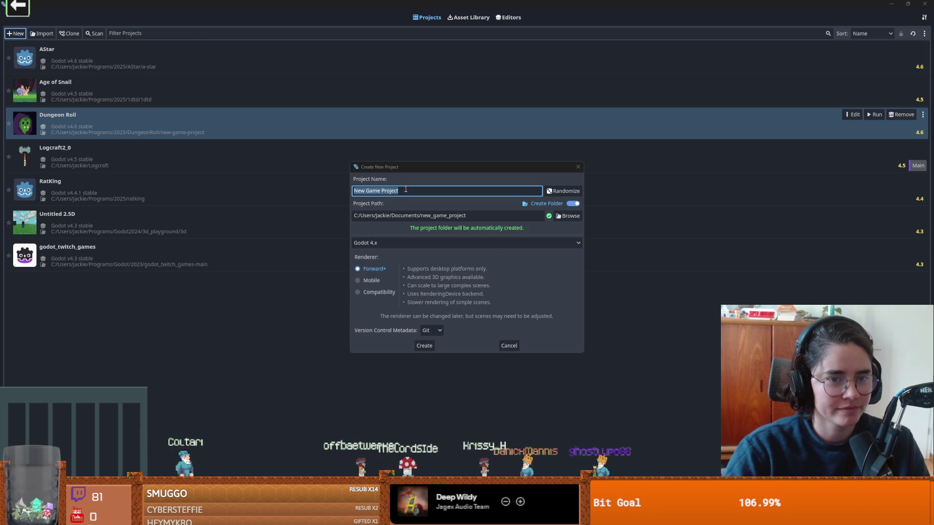
text(TowerDefence)
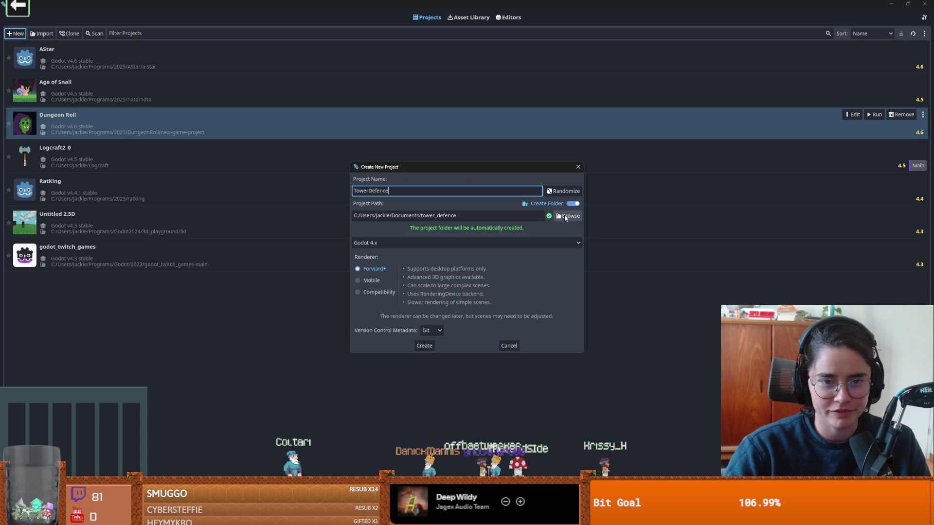
click(560, 194)
click(560, 193)
click(481, 194)
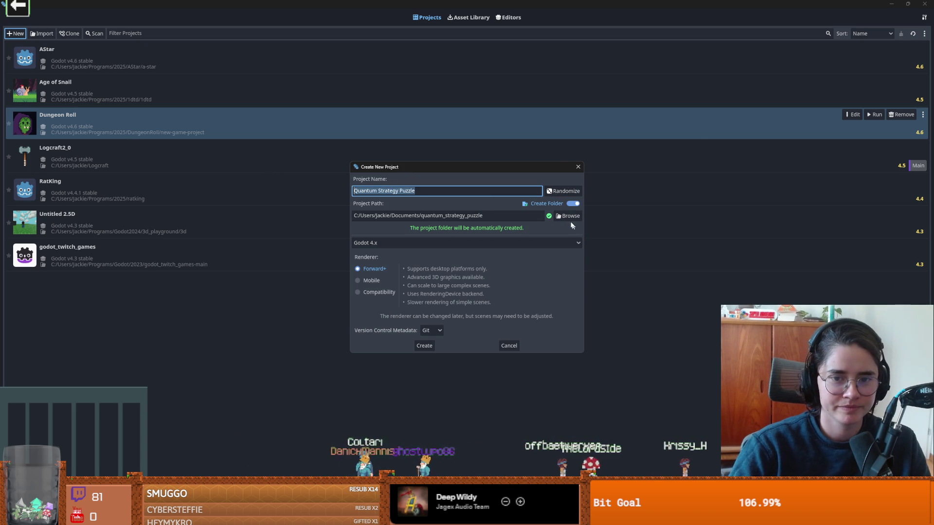
click(568, 216)
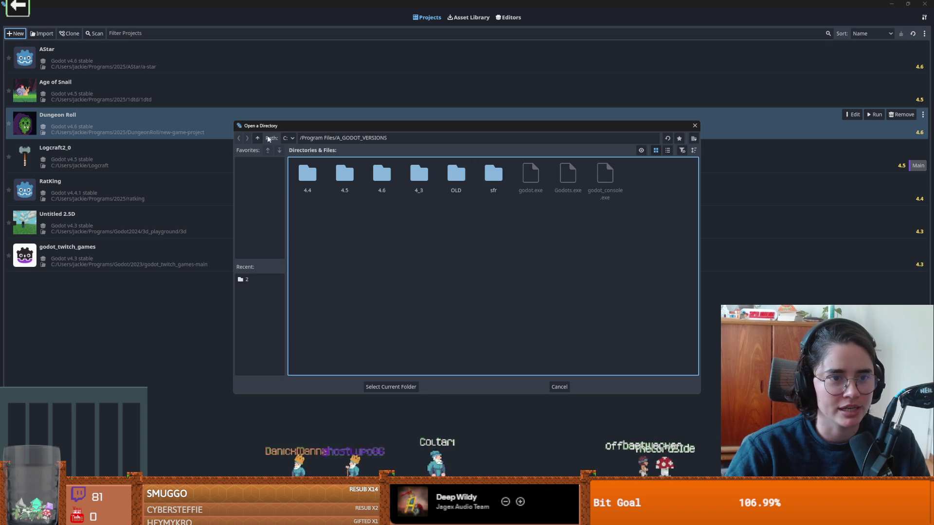
Reset the picker path to / and navigate into Users, the home folder, Programs, then 2026.
click(332, 138)
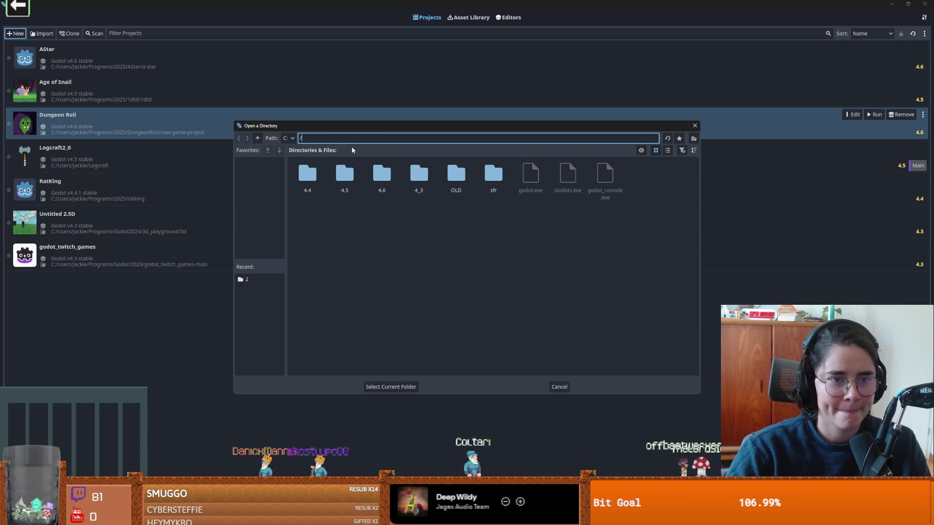
triple_click(302, 136)
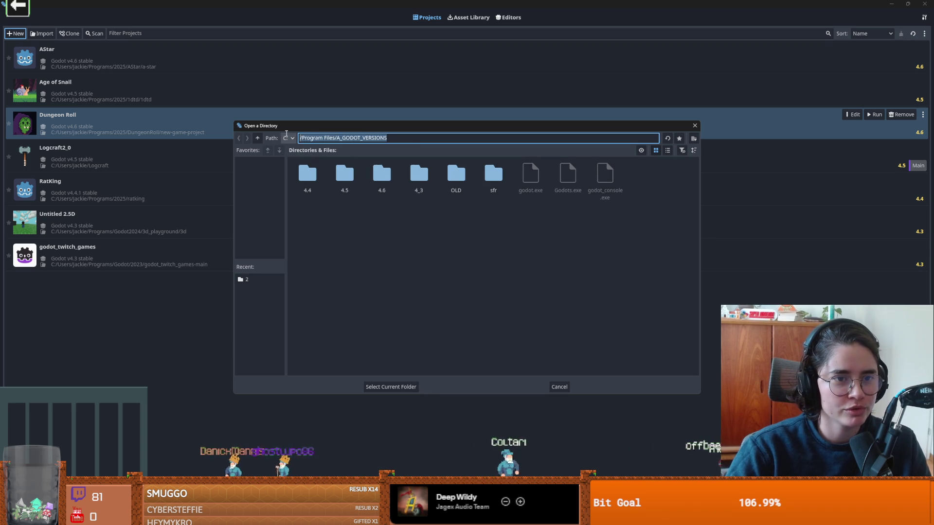
text(/)
key(Return)
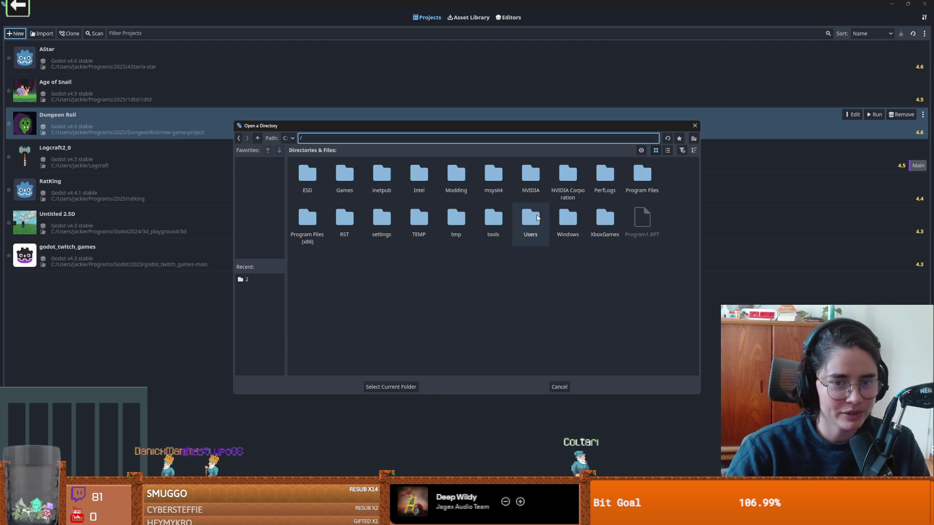
double_click(530, 218)
double_click(307, 175)
scroll(521, 336, down, 10)
scroll(603, 266, up, 5)
double_click(568, 222)
double_click(345, 174)
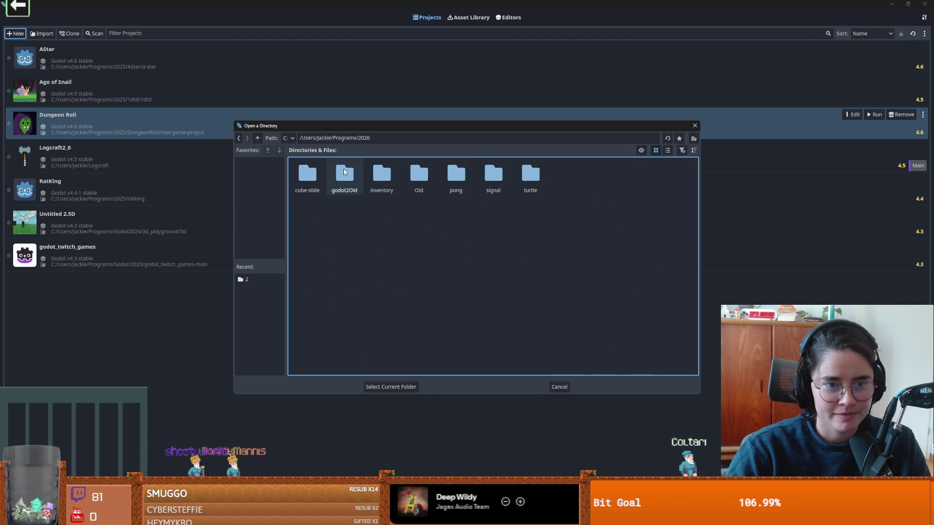
Create a TowerDefence folder there and select it as the project path.
click(691, 140)
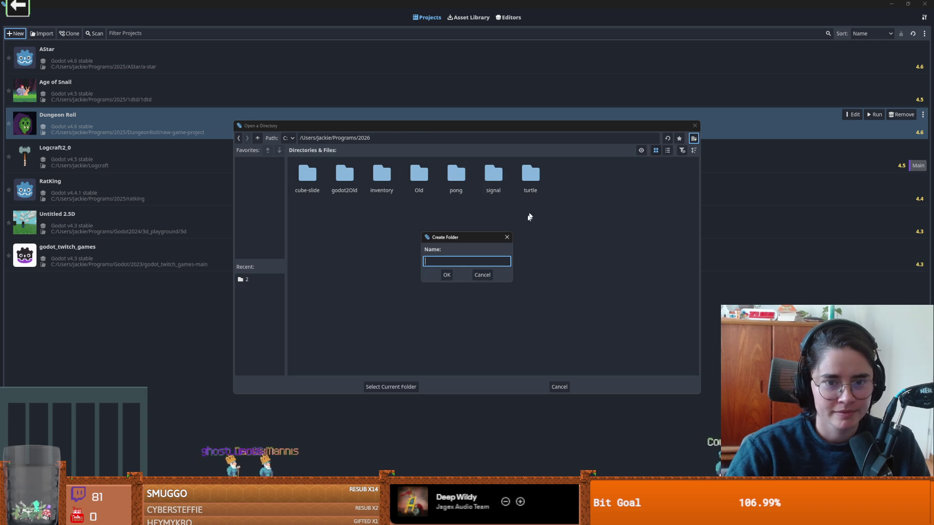
text(TowerDefence)
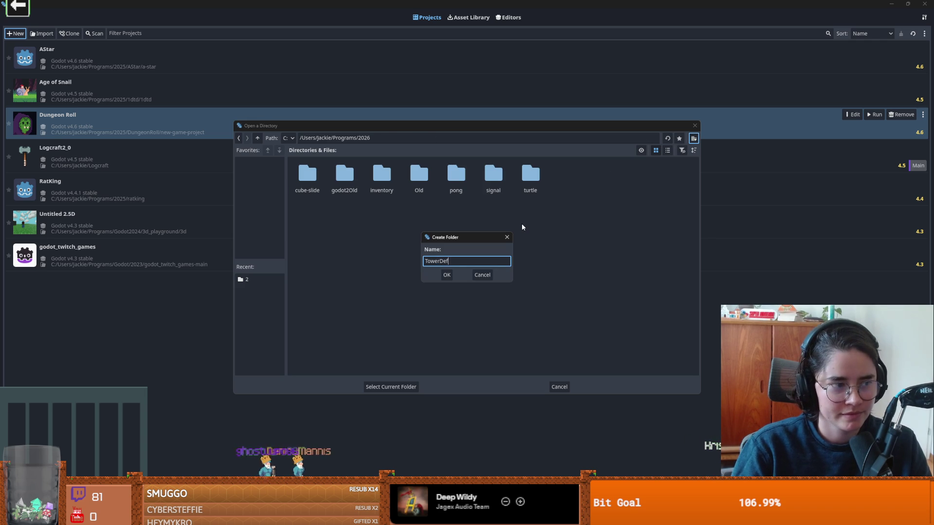
key(Return)
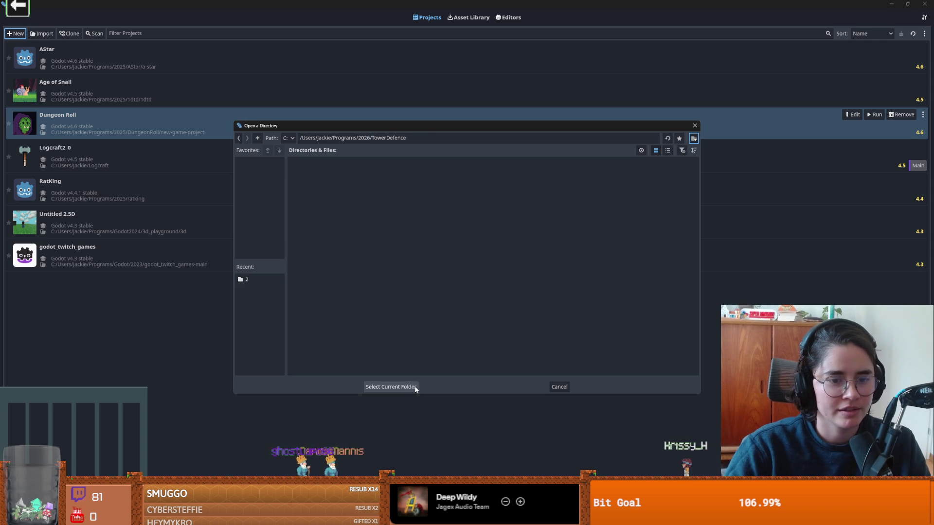
click(408, 387)
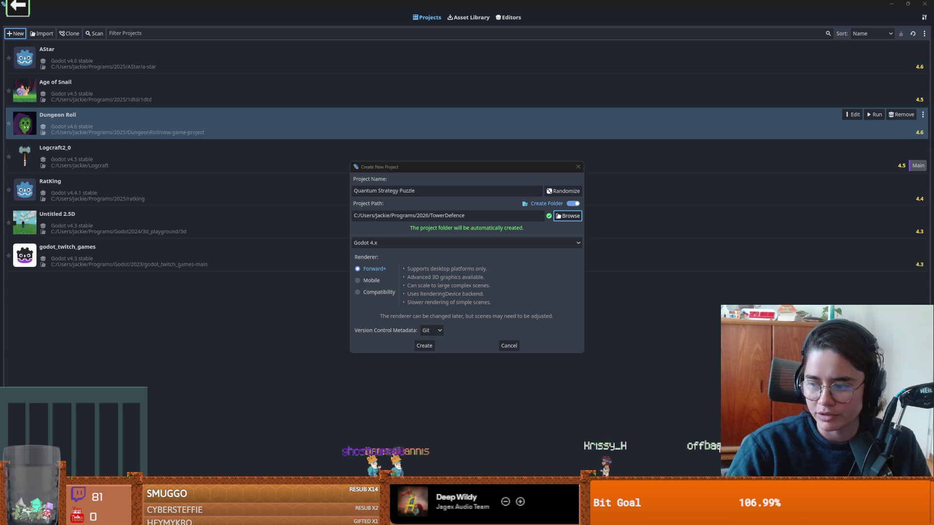
Attempt Create, dismiss the Code 32 error, and retype the project name as 'Towe'.
click(424, 345)
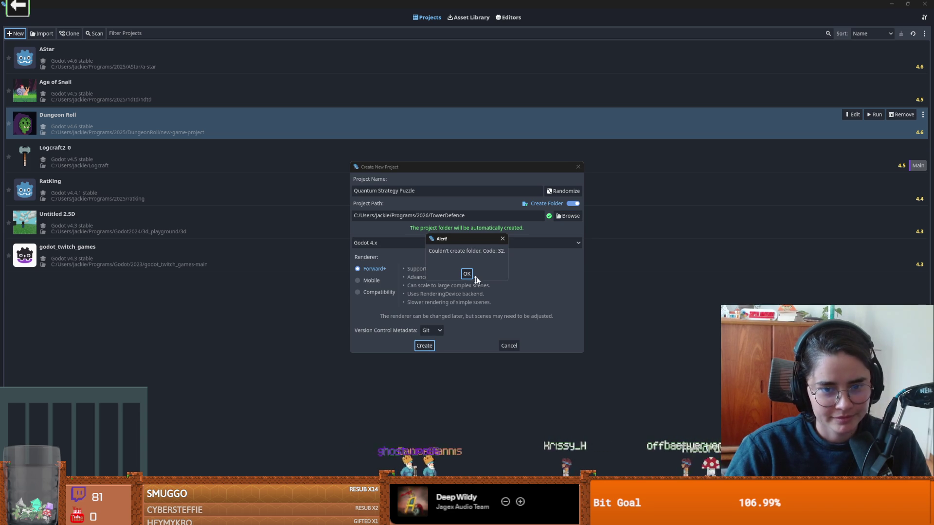
click(502, 238)
click(428, 189)
key(ctrl+a)
key(BackSpace)
text(Tower)
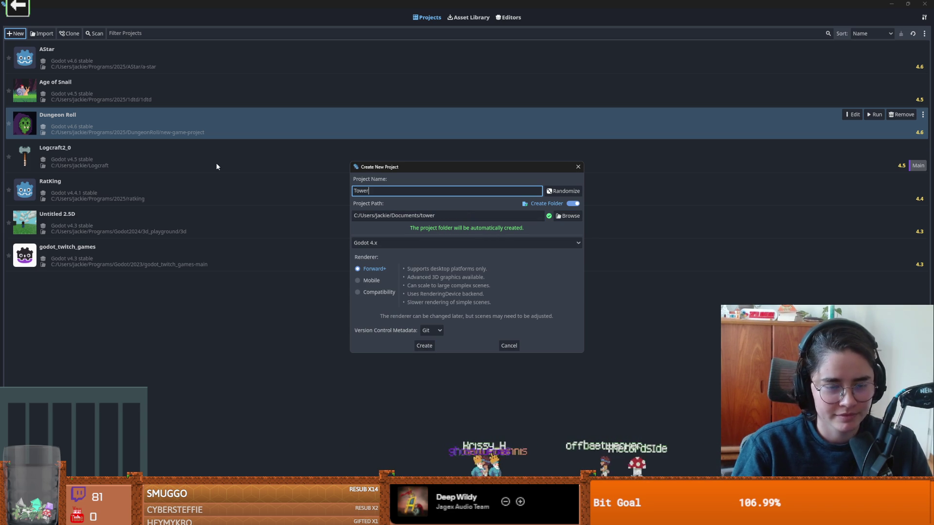
key(BackSpace)
Replace the Documents part of the path with 'Programs2026/' and reselect the TowerDefence folder.
drag(440, 214, 392, 215)
key(BackSpace)
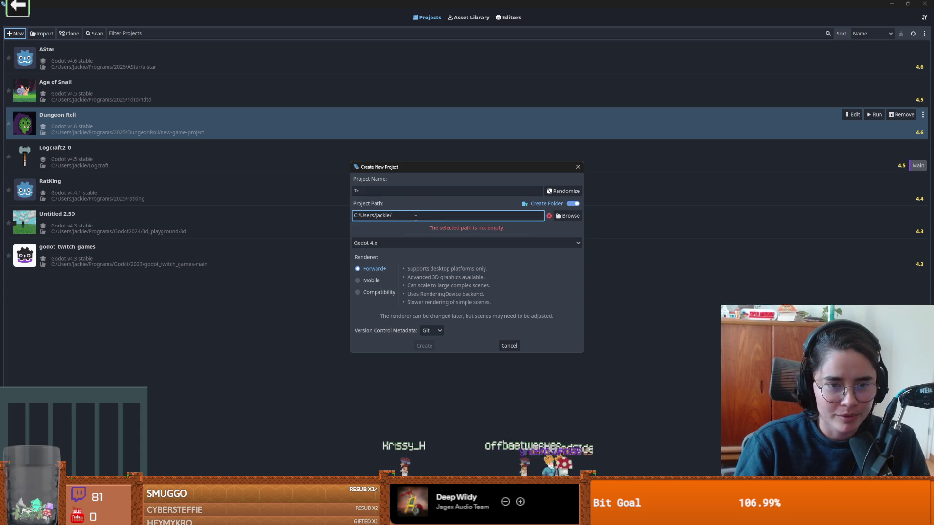
text(Program)
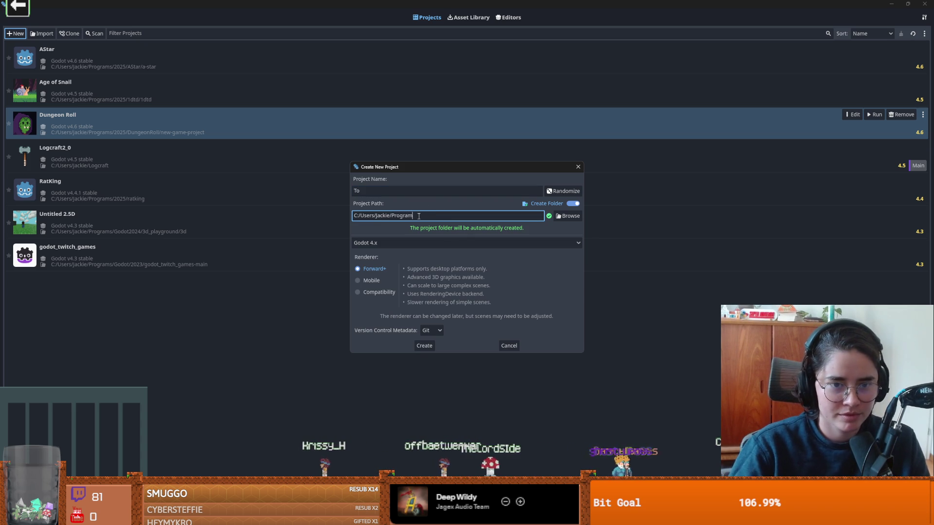
text(s2026/)
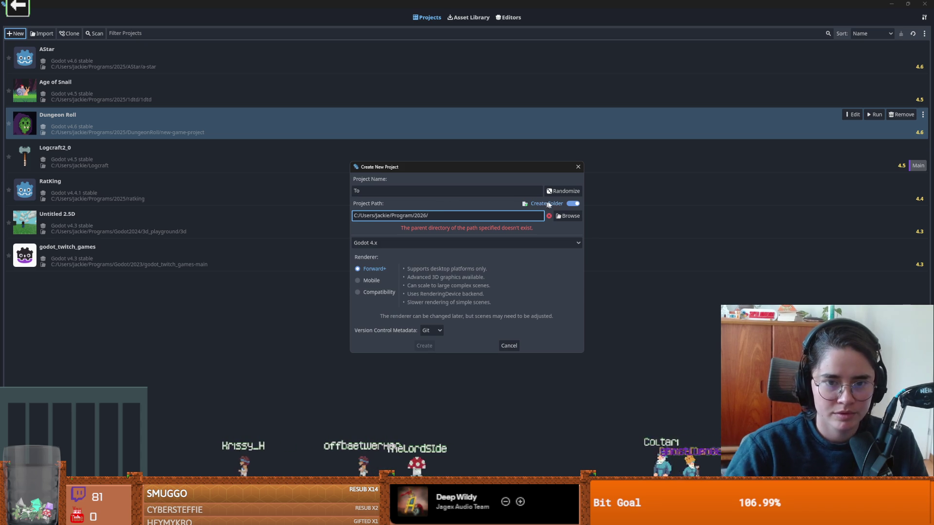
click(568, 216)
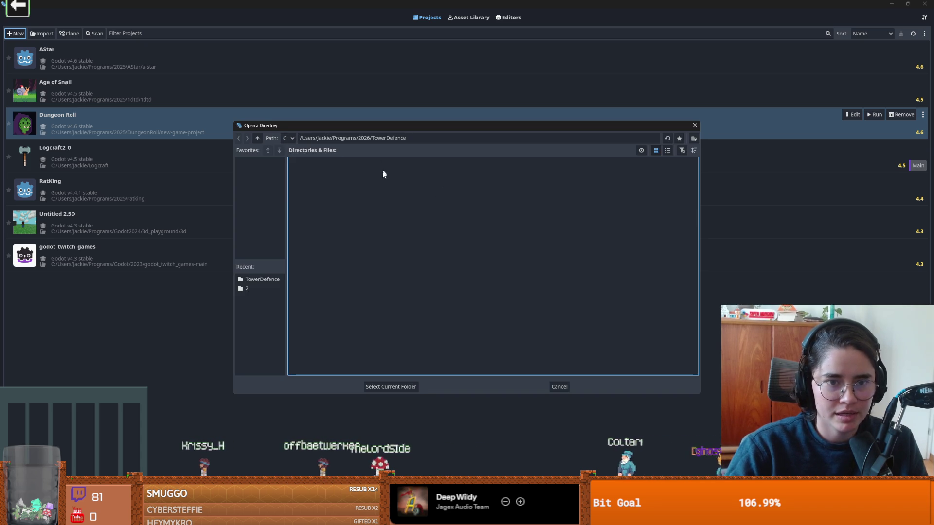
click(391, 387)
text(TowerD)
Complete the name as TowerDefence, retry Create twice despite errors, then restart the new project form.
click(389, 195)
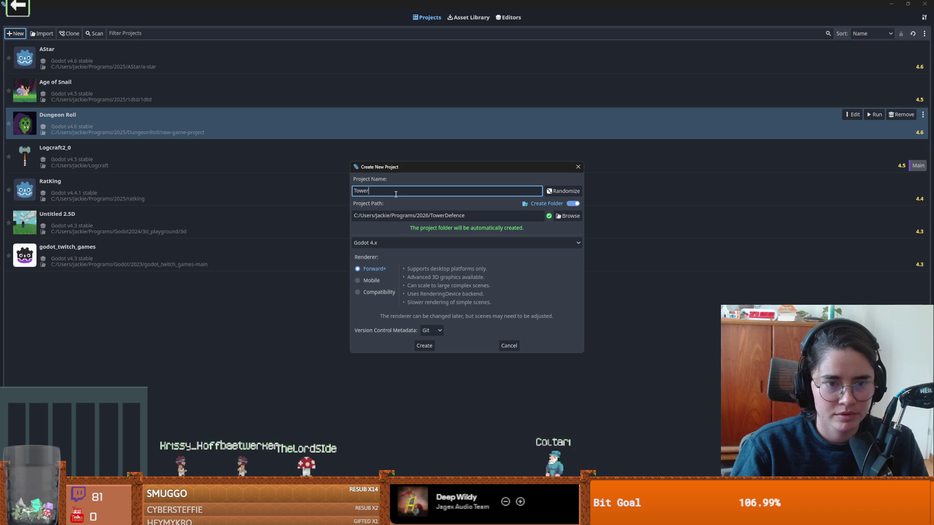
text(Defence)
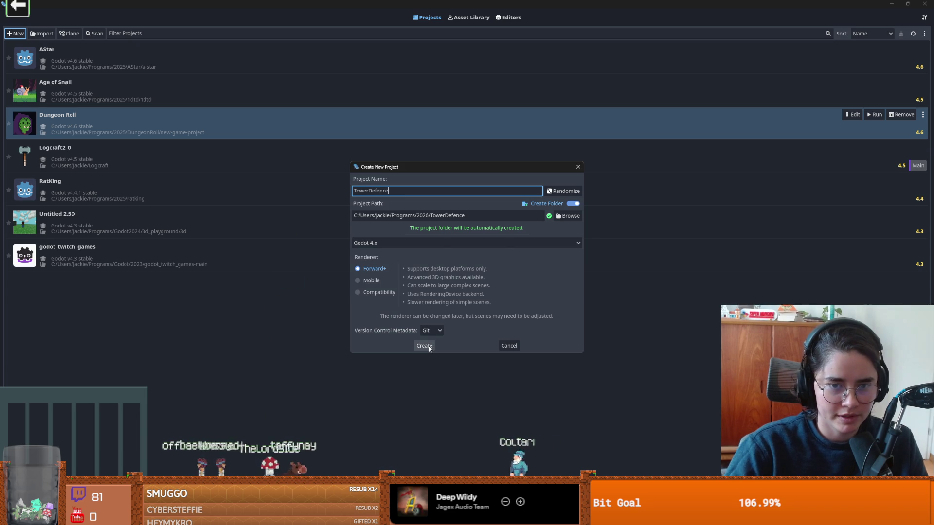
click(428, 346)
click(467, 274)
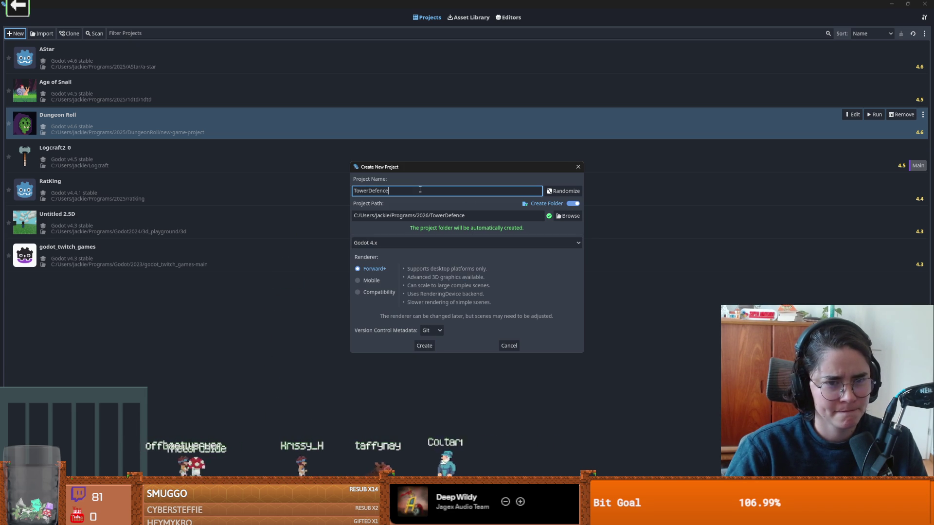
text(d)
click(428, 346)
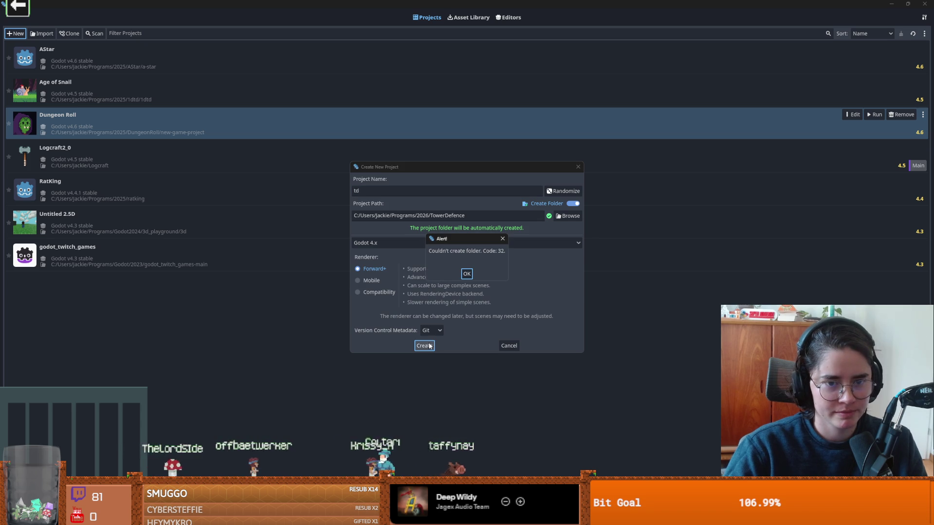
click(467, 274)
click(578, 167)
click(18, 35)
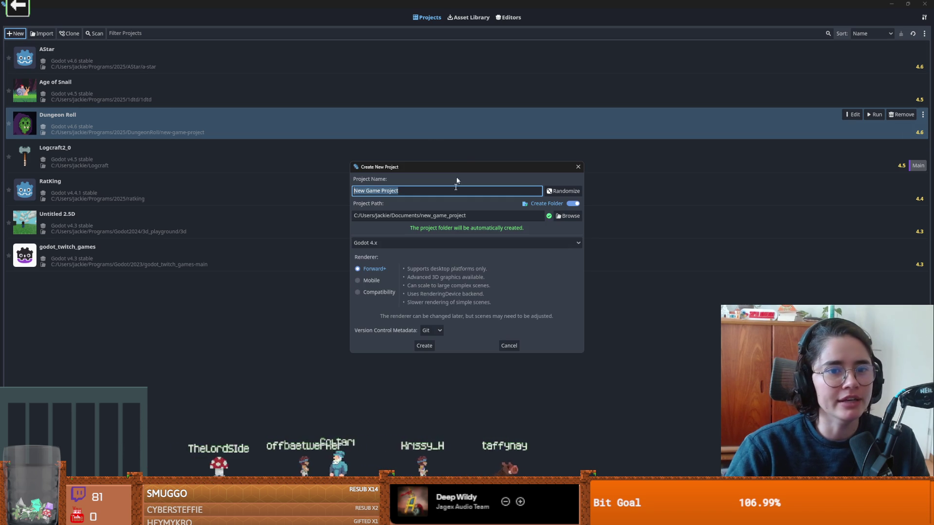
Select the TowerDefence folder as path, name the project 'towerdefence', and create it.
click(566, 221)
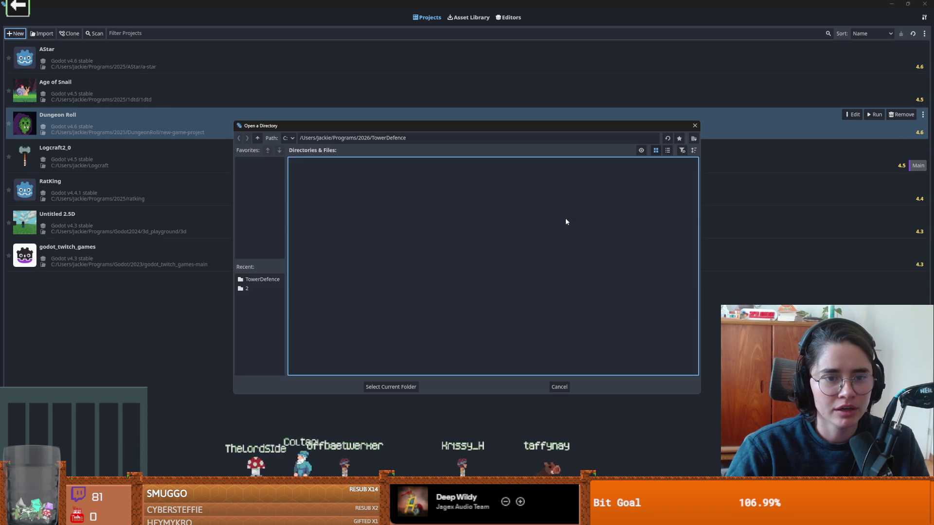
double_click(369, 139)
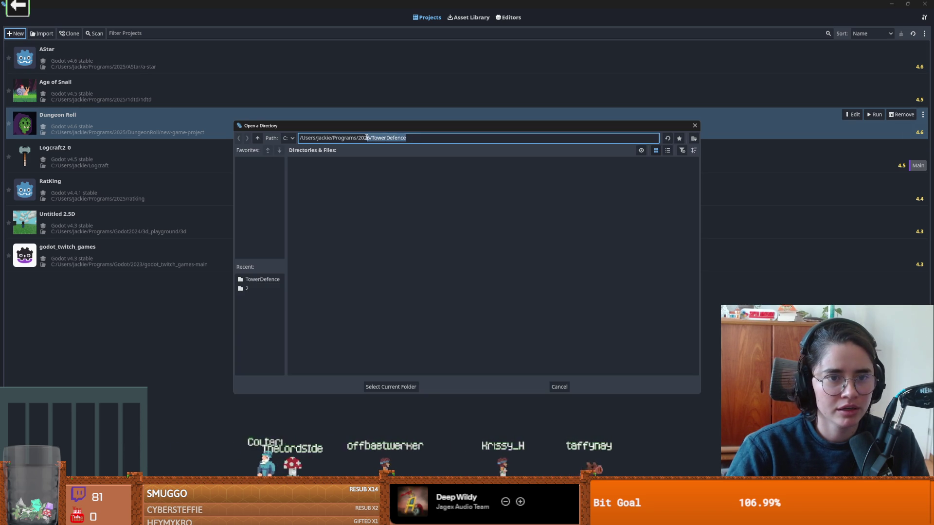
click(391, 387)
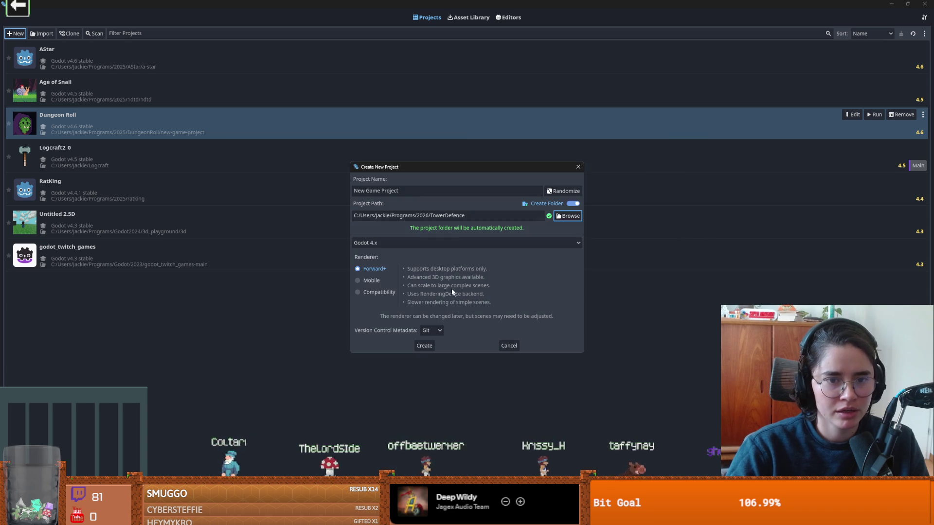
triple_click(413, 190)
text(towerdefence)
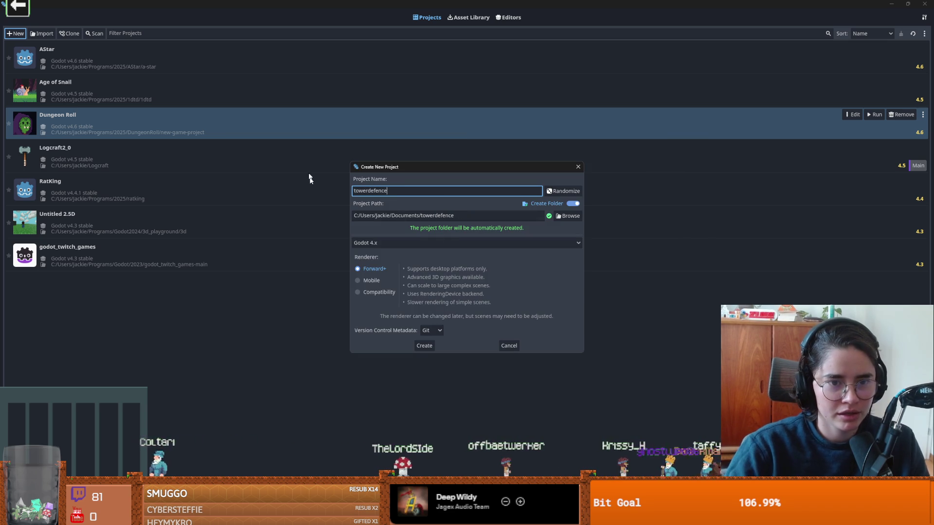
click(425, 346)
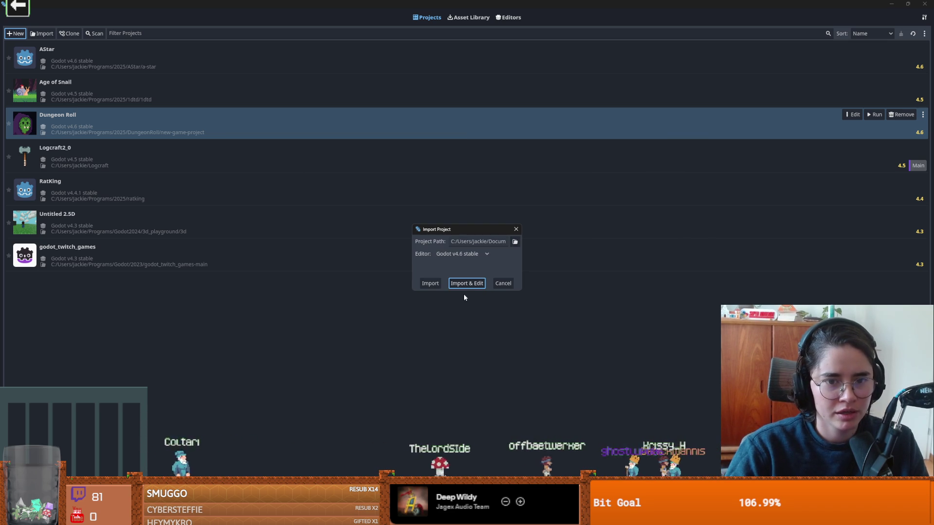